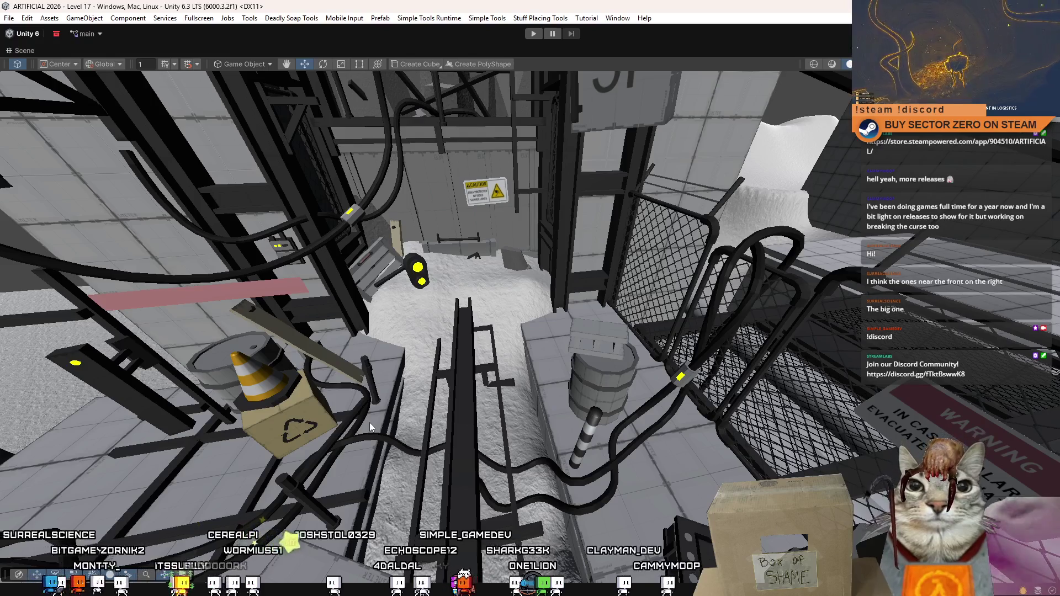
Inspect the lines and rectangles on the ARTIFICIAL Figma layout board after looking around the level.
mouse_move(677, 414)
mouse_down()
mouse_move(404, 364)
mouse_move(811, 411)
mouse_move(746, 364)
mouse_up()
mouse_move(649, 328)
mouse_down()
mouse_move(676, 531)
mouse_move(668, 490)
mouse_move(504, 502)
mouse_move(498, 450)
mouse_move(659, 440)
mouse_move(646, 429)
mouse_up()
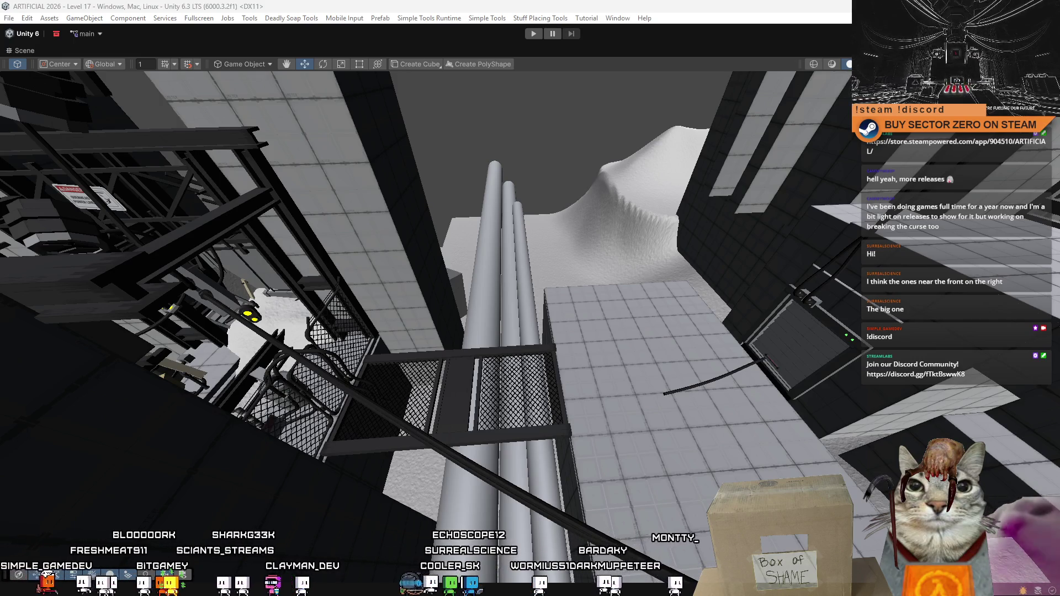
key(alt+Tab)
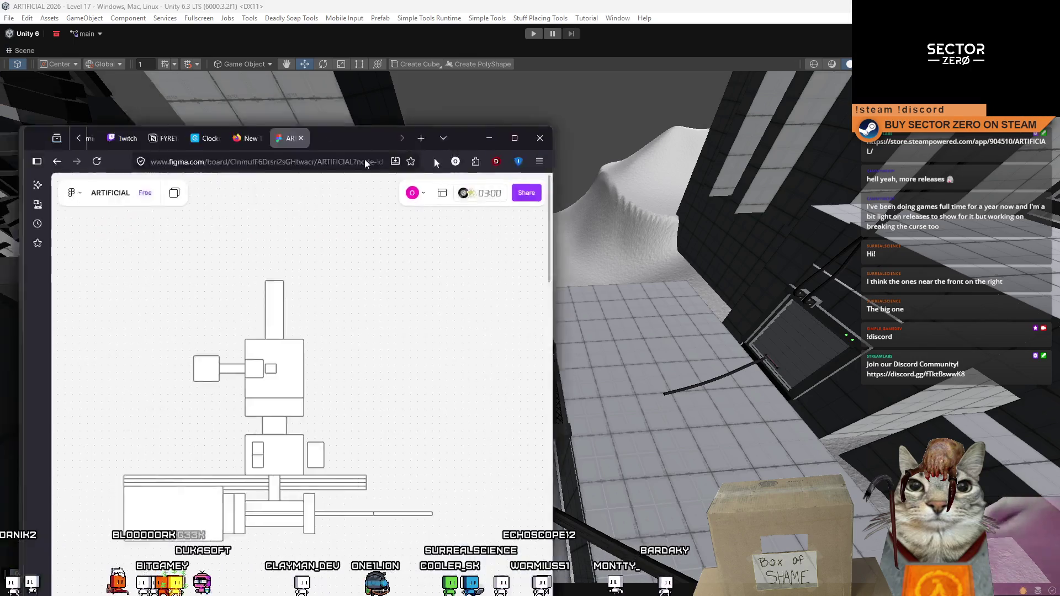
mouse_move(560, 343)
mouse_down()
mouse_move(583, 306)
mouse_move(572, 328)
mouse_up()
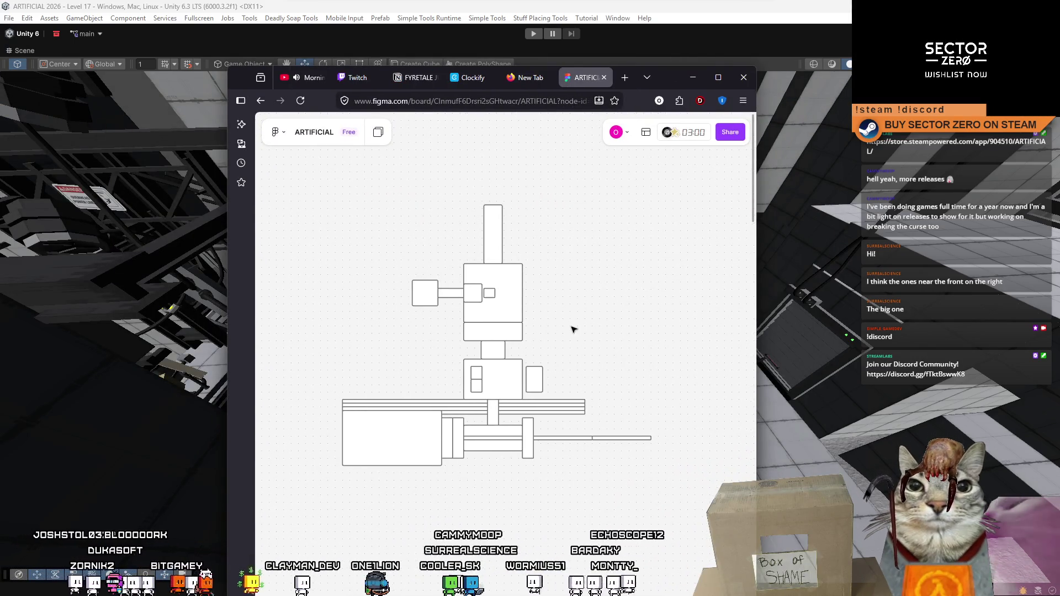
click(644, 438)
click(566, 439)
click(493, 438)
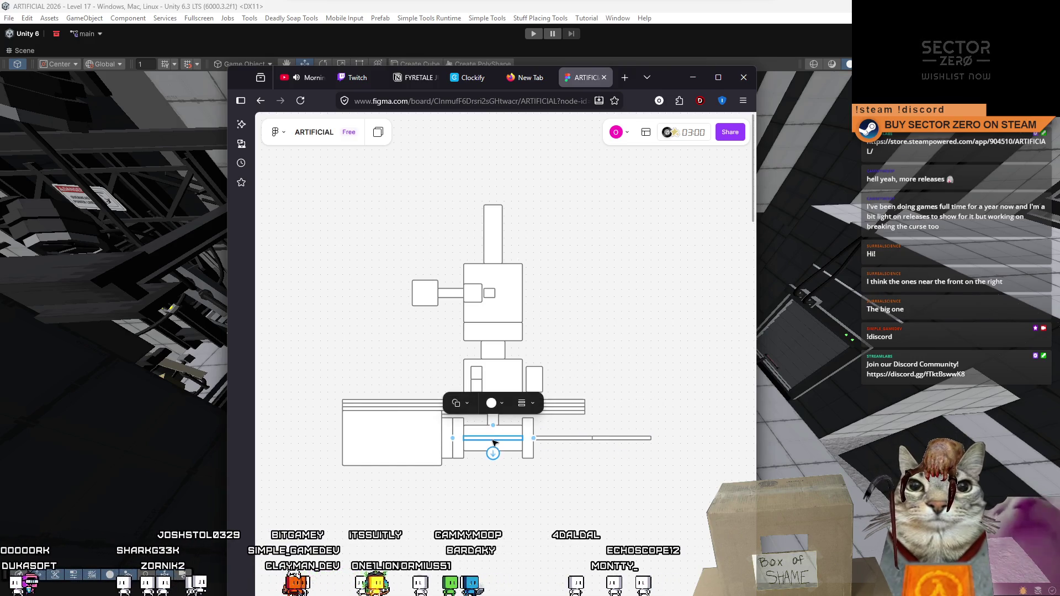
click(421, 432)
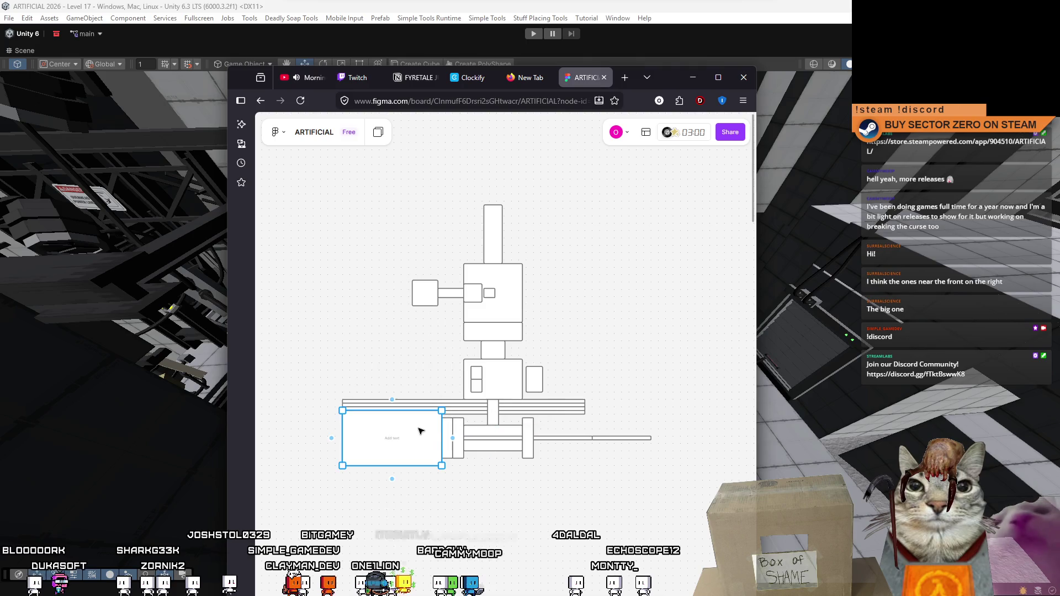
click(494, 440)
click(603, 411)
click(494, 411)
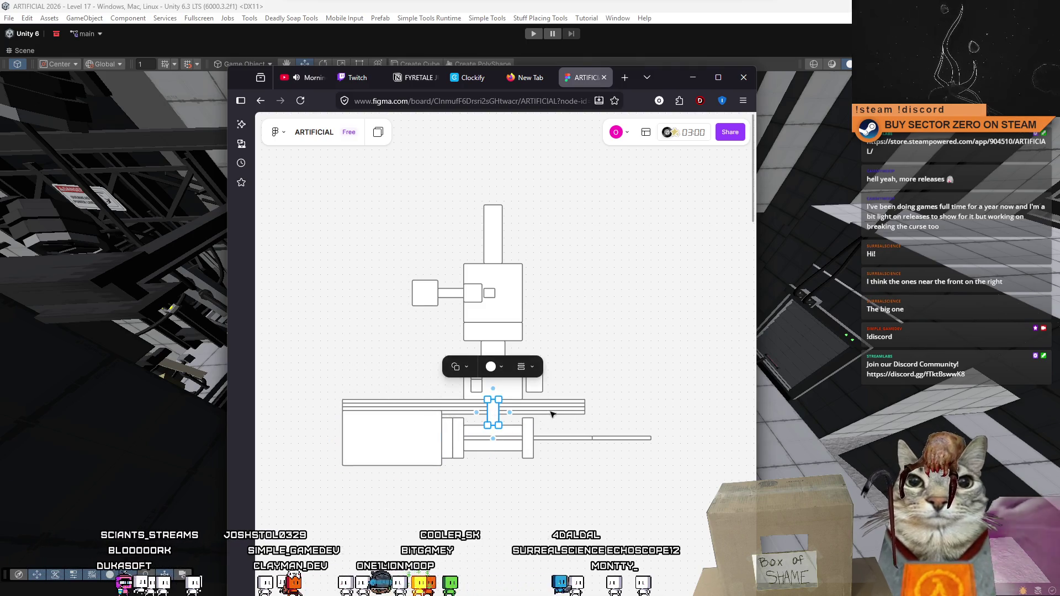
Compare the level in Unity against the board's middle line segment, glancing at the trigger-collision script.
key(alt+Tab)
mouse_move(552, 442)
mouse_down()
mouse_move(567, 463)
mouse_move(1031, 487)
mouse_up()
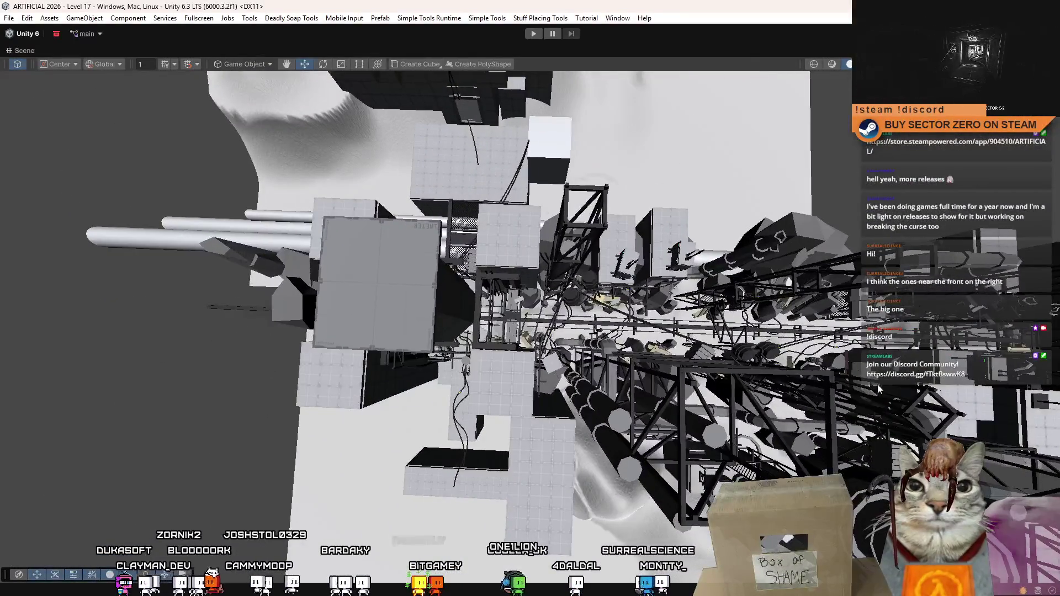
key(alt+Tab)
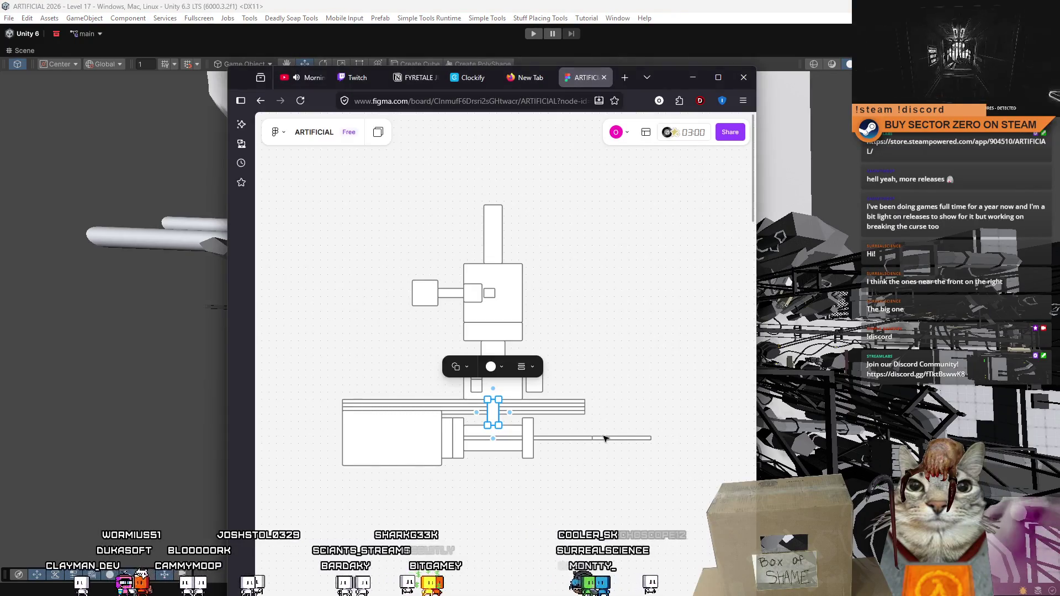
click(495, 444)
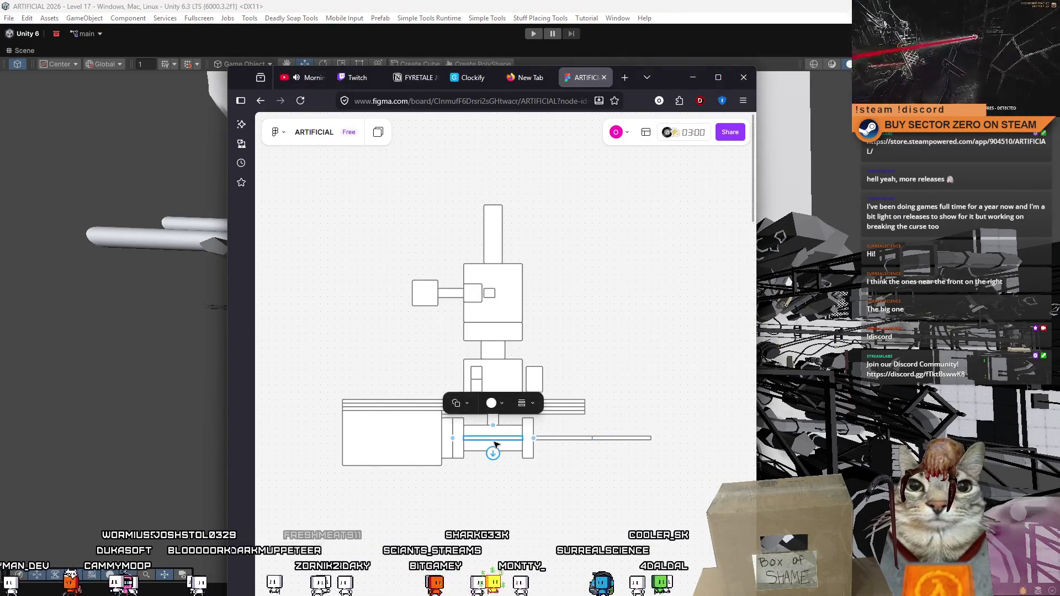
key(alt+Tab)
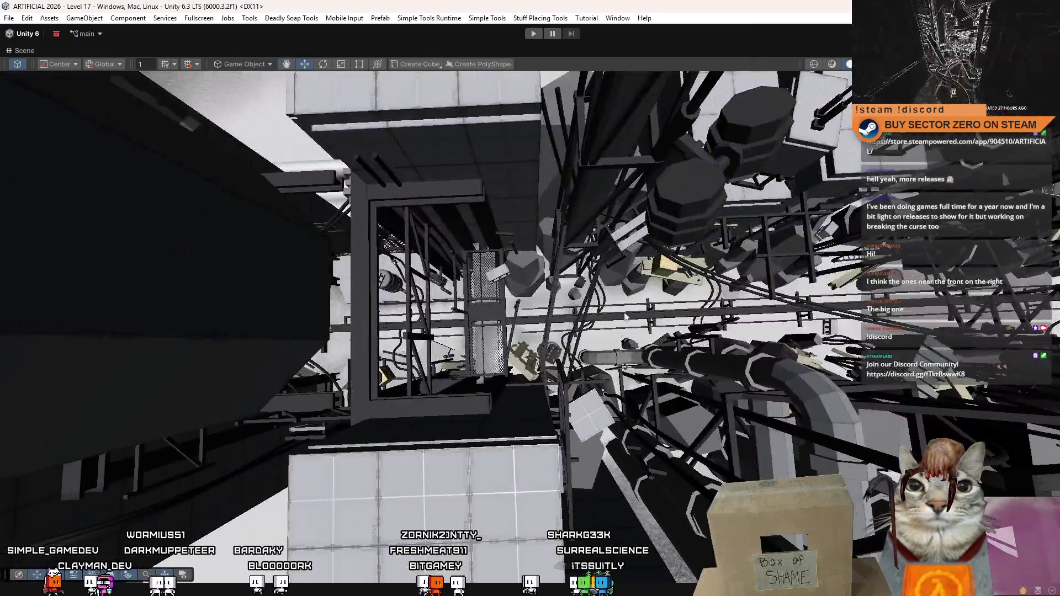
mouse_move(625, 317)
mouse_down()
mouse_move(355, 247)
mouse_move(669, 424)
mouse_move(695, 376)
mouse_up()
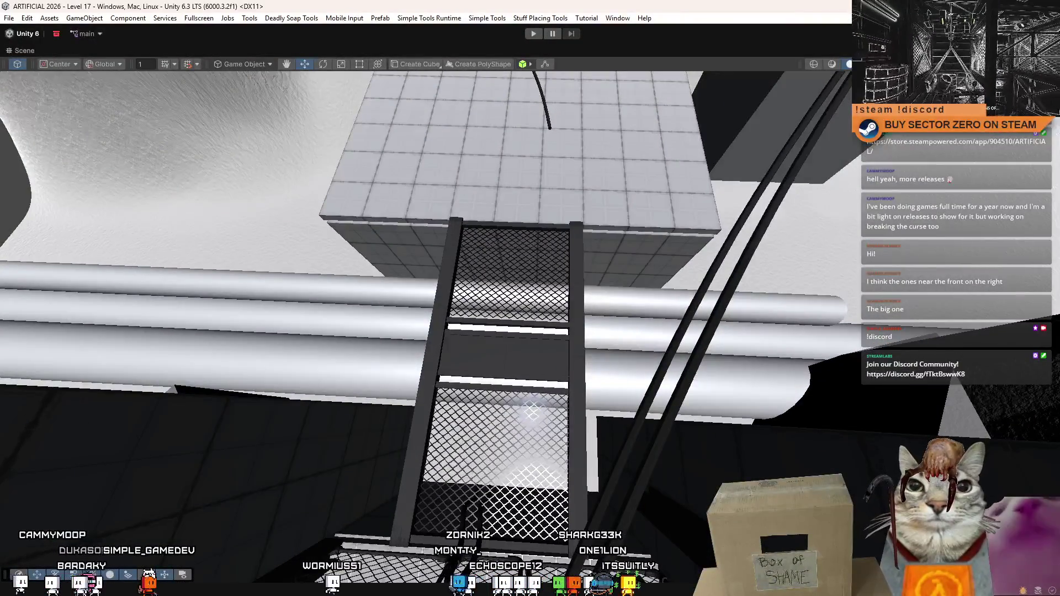
key(alt+Tab)
key(alt+Tab)
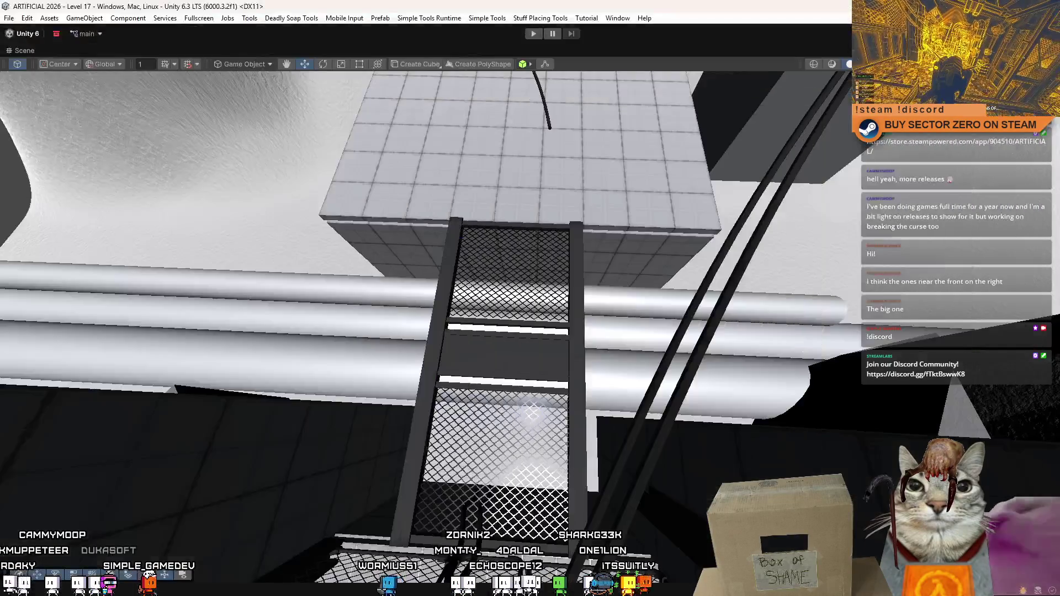
key(alt+Tab)
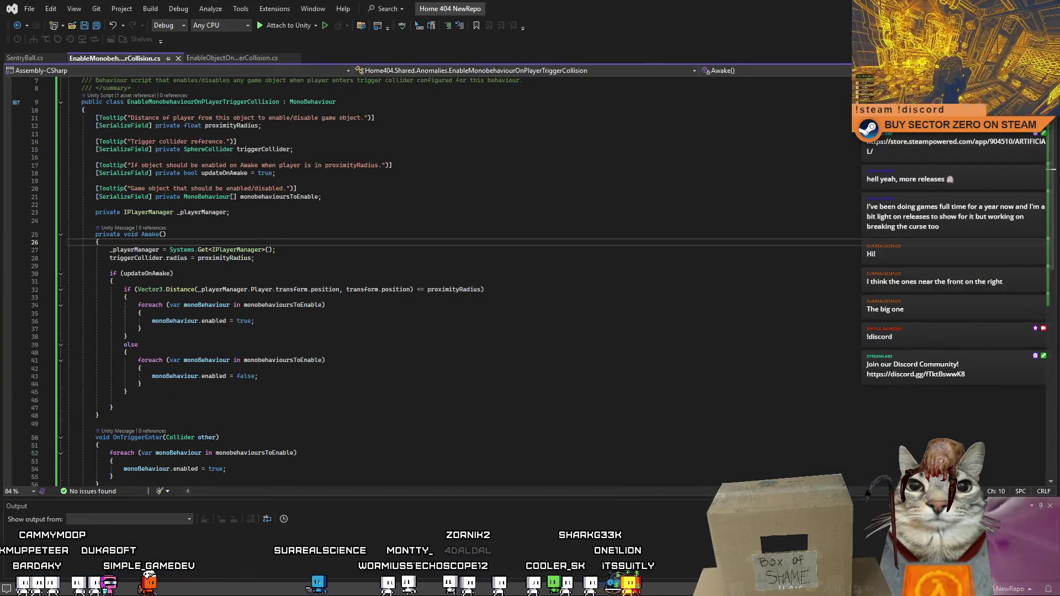
Check the small connector and the rectangle above it, then minimize the browser.
key(alt+Tab)
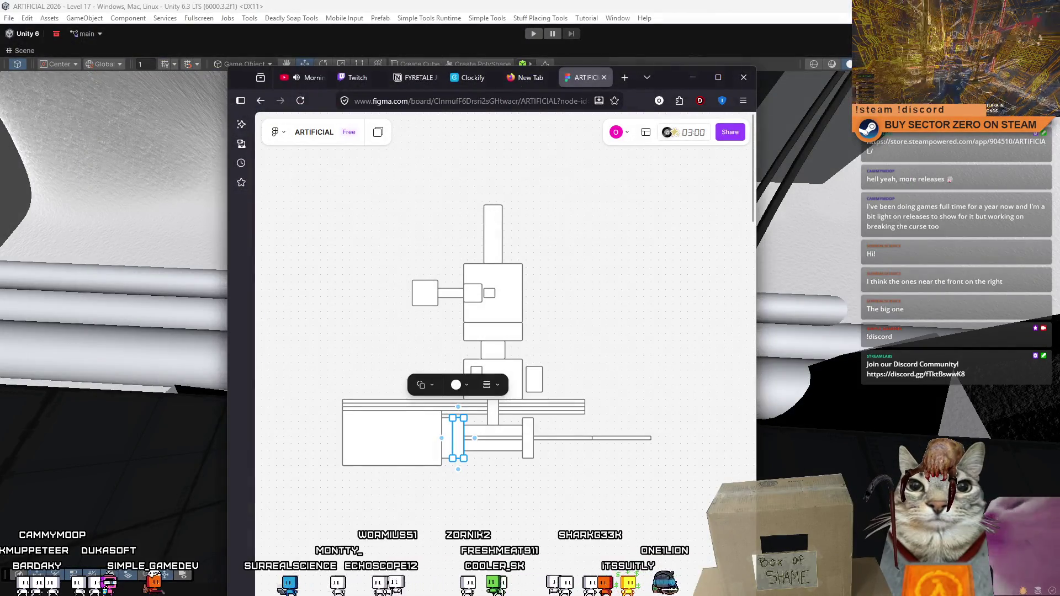
click(652, 377)
click(494, 410)
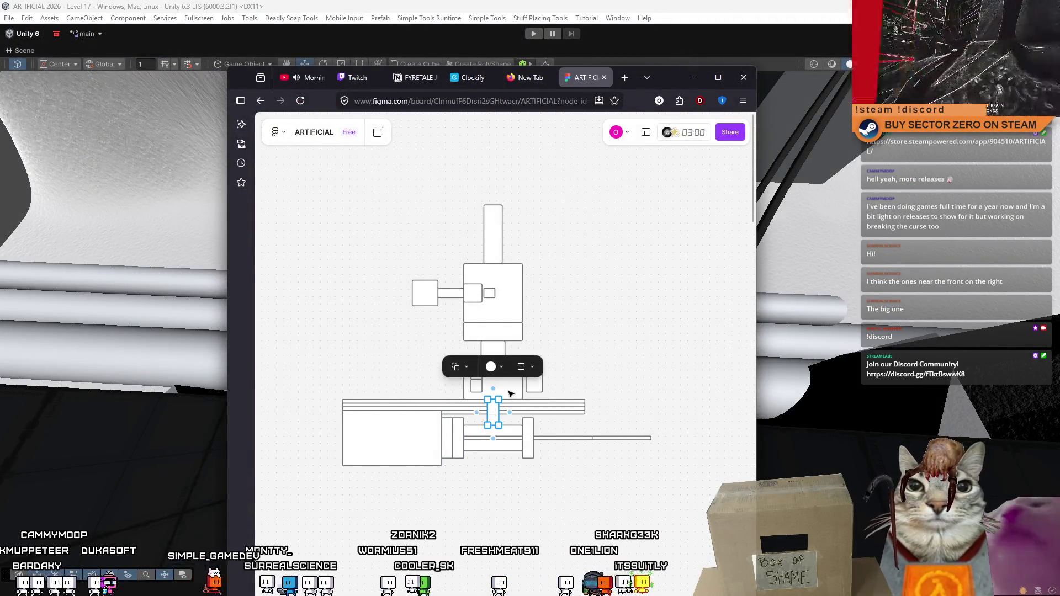
click(505, 395)
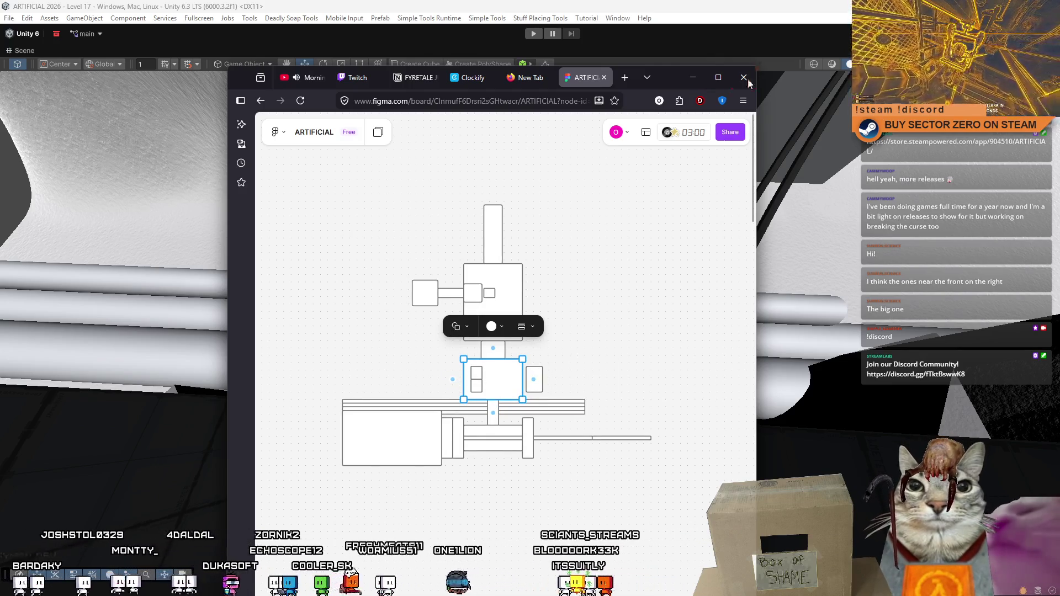
click(692, 77)
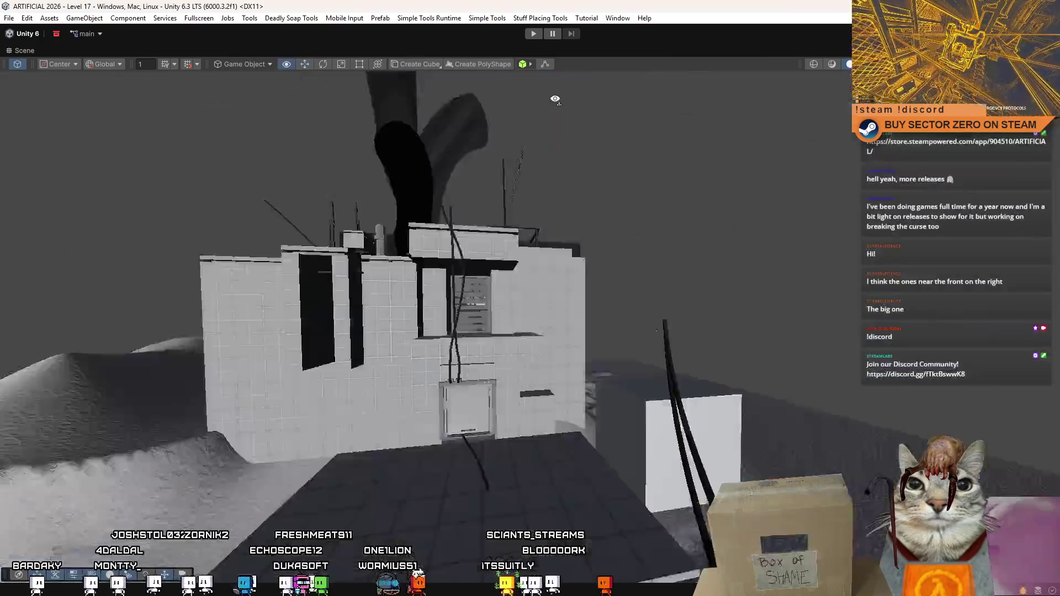
Frame the cube, scale it into a long plank, and duplicate it shifted along X.
key(f)
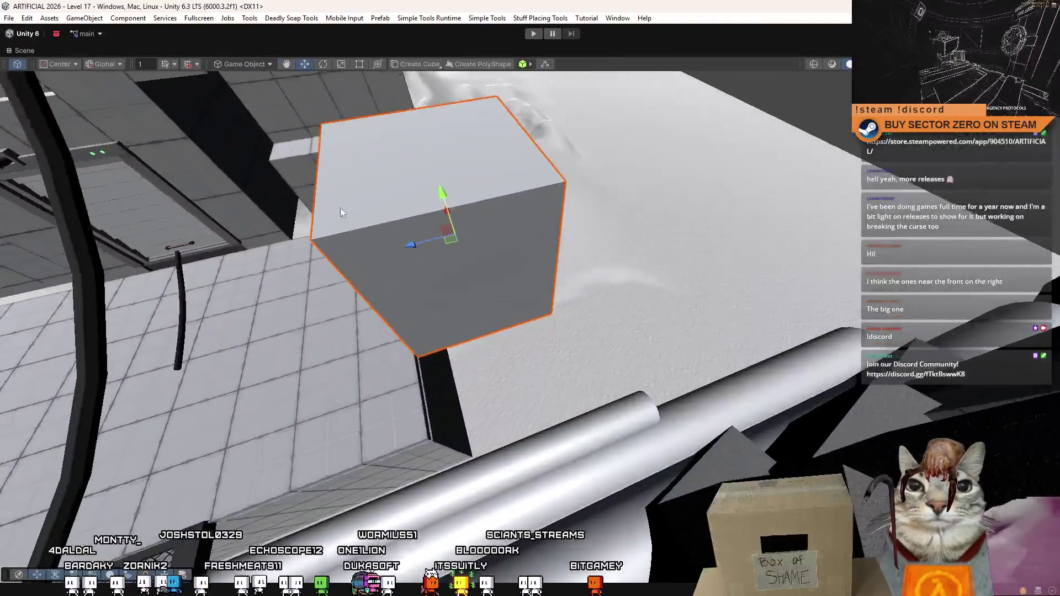
mouse_move(698, 345)
mouse_down()
mouse_move(634, 350)
mouse_move(491, 284)
mouse_move(423, 298)
mouse_move(459, 232)
mouse_move(465, 264)
mouse_move(561, 291)
mouse_move(602, 271)
mouse_move(591, 257)
mouse_move(623, 249)
mouse_move(558, 260)
mouse_move(570, 330)
mouse_move(396, 244)
mouse_move(551, 312)
mouse_move(625, 429)
mouse_move(645, 400)
mouse_move(870, 406)
mouse_move(537, 349)
mouse_move(462, 369)
mouse_move(548, 336)
mouse_up()
key(r)
key(r)
key(w)
key(ctrl+d)
mouse_move(647, 320)
mouse_down()
mouse_move(882, 314)
mouse_move(676, 385)
mouse_move(193, 283)
mouse_up()
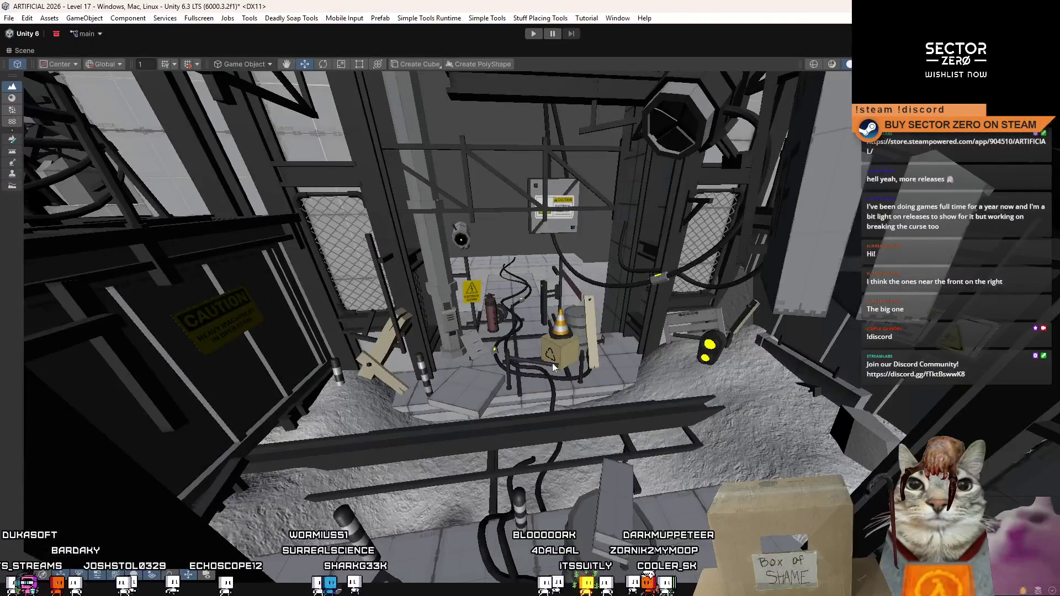
mouse_move(741, 356)
mouse_down()
mouse_move(571, 398)
mouse_move(858, 264)
mouse_move(823, 304)
mouse_move(818, 285)
mouse_move(601, 378)
mouse_move(708, 343)
mouse_up()
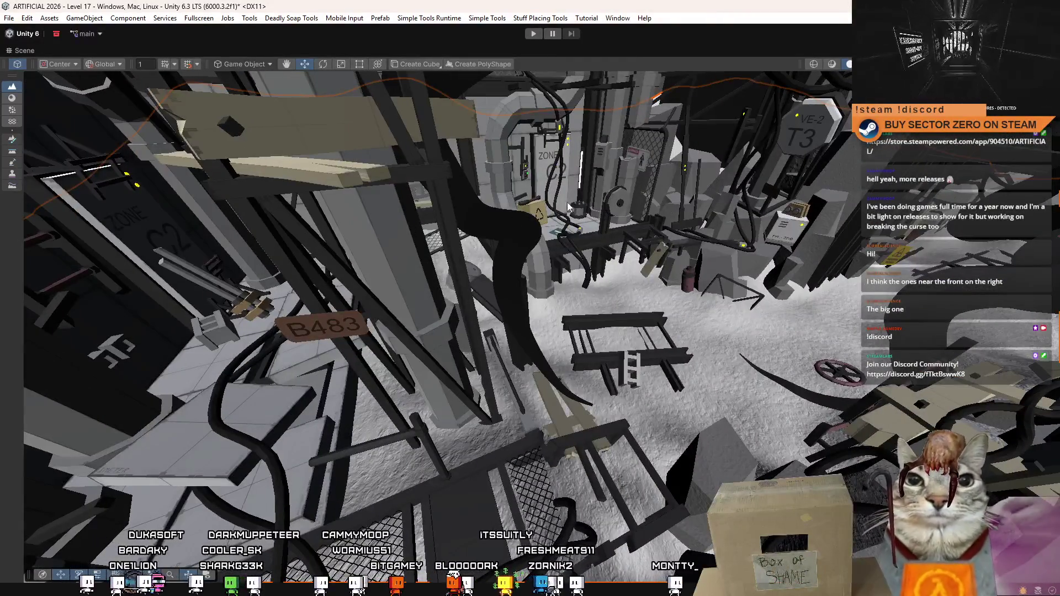
mouse_move(591, 282)
mouse_down()
mouse_move(442, 269)
mouse_move(512, 260)
mouse_move(369, 246)
mouse_up()
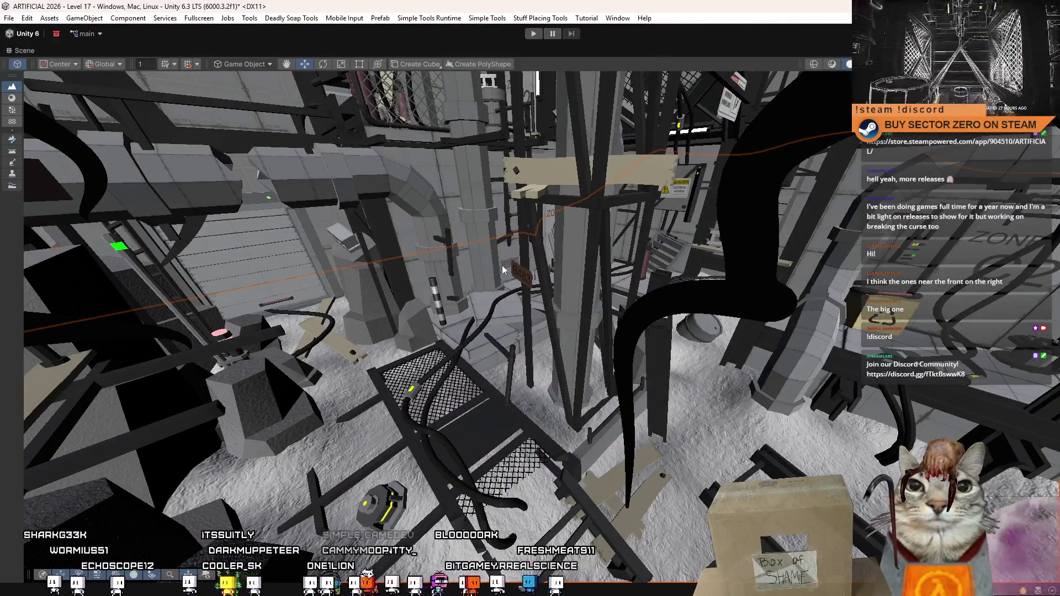
drag(508, 267, 831, 268)
mouse_move(654, 535)
mouse_down()
mouse_move(424, 286)
mouse_move(1008, 454)
mouse_up()
mouse_move(634, 350)
mouse_down()
mouse_move(755, 276)
mouse_move(850, 311)
mouse_move(469, 289)
mouse_up()
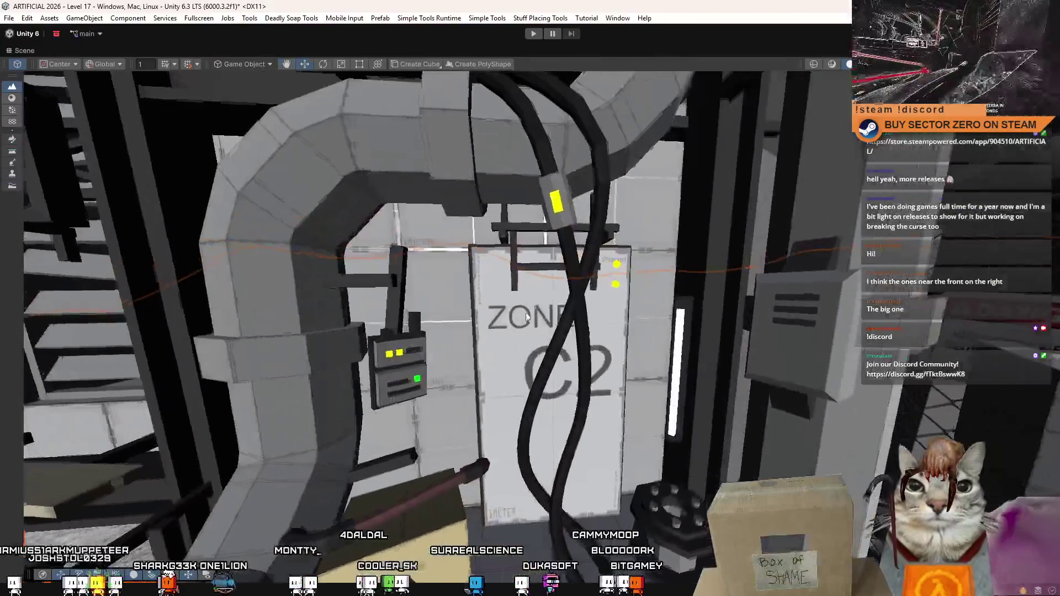
click(470, 288)
mouse_move(521, 281)
mouse_down()
mouse_move(599, 372)
mouse_move(483, 279)
mouse_move(462, 279)
mouse_move(480, 277)
mouse_move(470, 285)
mouse_up()
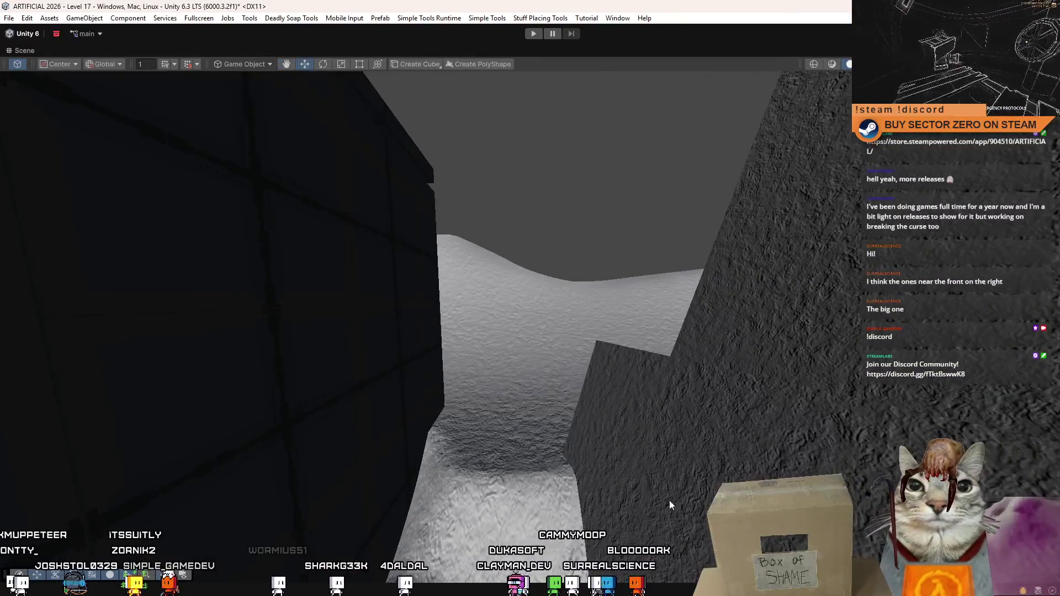
mouse_move(574, 355)
mouse_down()
mouse_move(590, 406)
mouse_move(522, 198)
mouse_up()
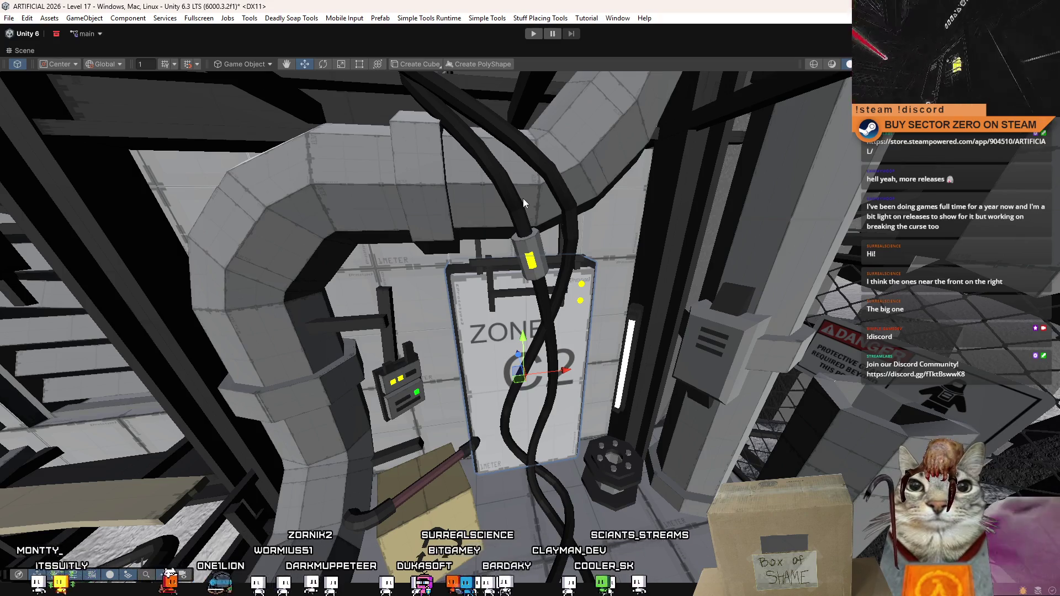
drag(522, 198, 519, 228)
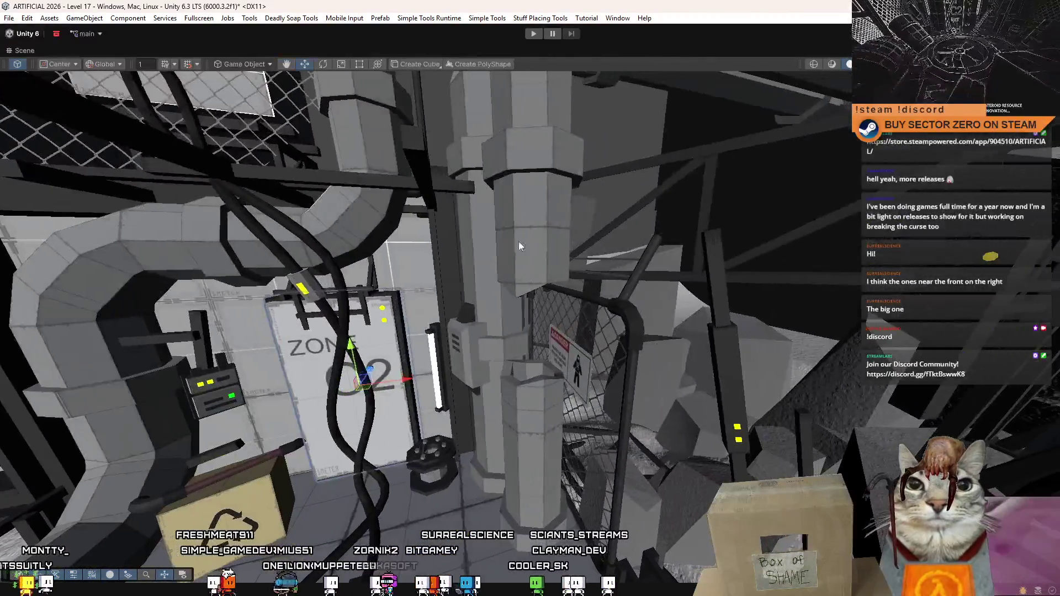
mouse_move(518, 415)
mouse_down()
mouse_move(459, 251)
mouse_move(485, 299)
mouse_move(523, 329)
mouse_move(466, 267)
mouse_move(508, 271)
mouse_move(363, 362)
mouse_move(513, 315)
mouse_up()
mouse_move(868, 325)
mouse_down()
mouse_move(835, 283)
mouse_move(359, 256)
mouse_move(135, 303)
mouse_move(818, 313)
mouse_move(779, 284)
mouse_move(161, 235)
mouse_move(1046, 309)
mouse_up()
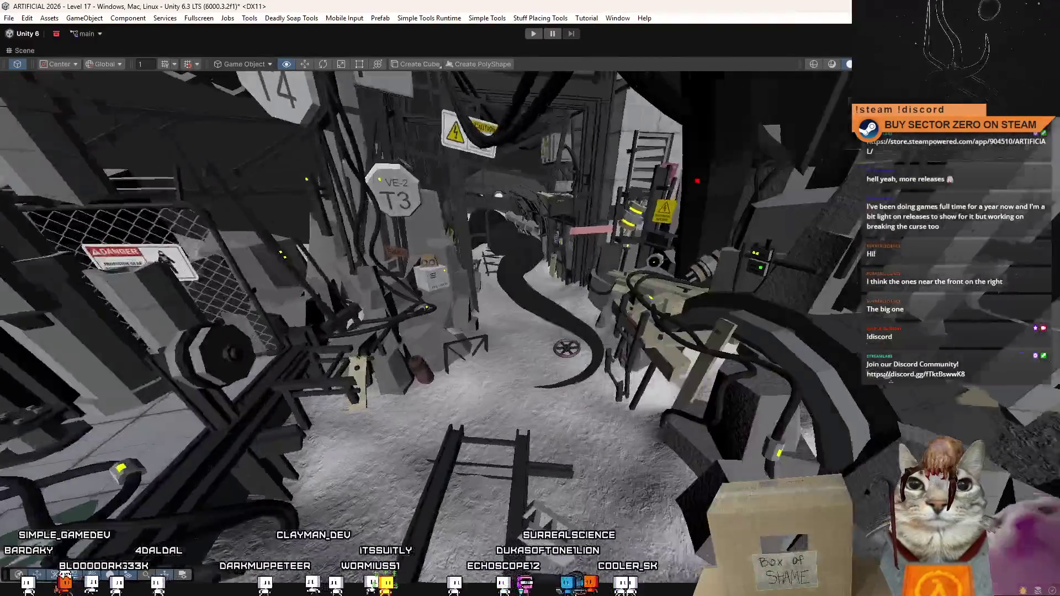
drag(890, 382, 885, 381)
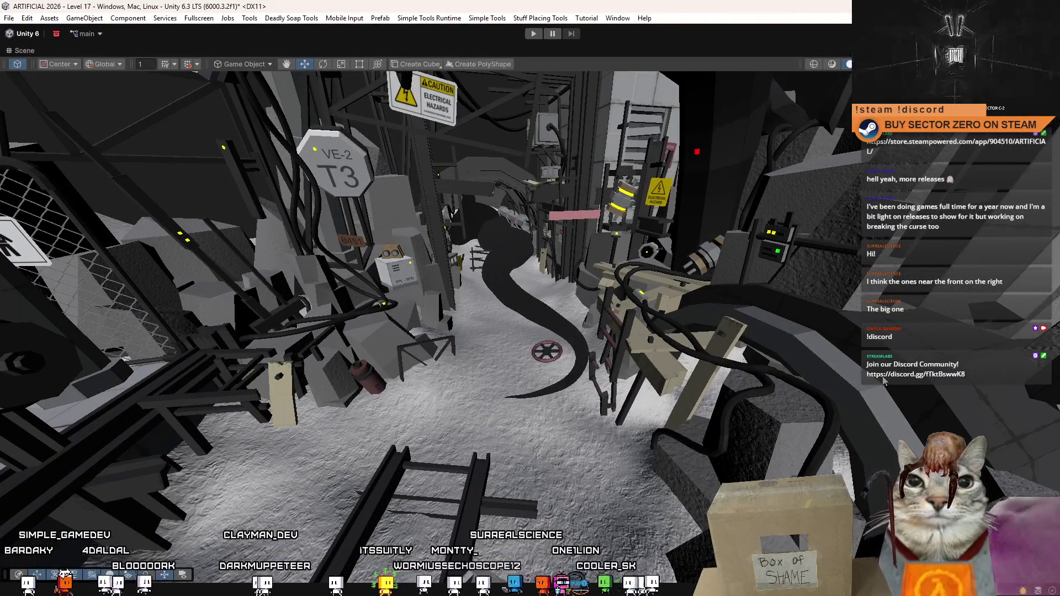
mouse_move(647, 378)
mouse_down()
mouse_move(525, 315)
mouse_move(11, 207)
mouse_move(501, 304)
mouse_move(313, 280)
mouse_move(553, 281)
mouse_move(304, 363)
mouse_move(171, 347)
mouse_up()
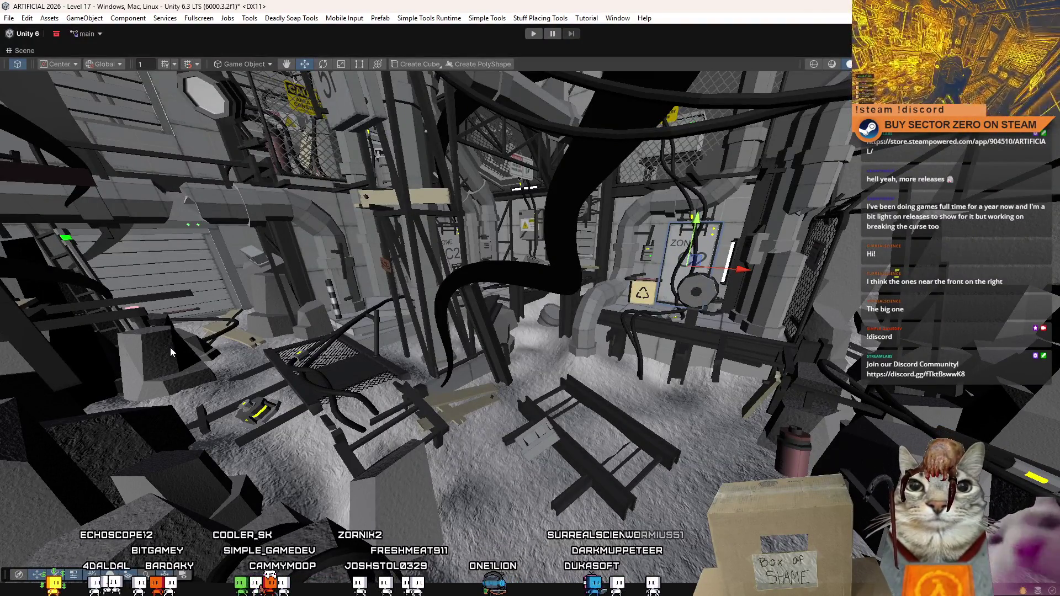
mouse_move(535, 294)
mouse_down()
mouse_move(699, 226)
mouse_move(688, 212)
mouse_move(110, 204)
mouse_move(579, 213)
mouse_move(913, 250)
mouse_move(198, 223)
mouse_move(317, 216)
mouse_move(294, 208)
mouse_move(263, 223)
mouse_move(271, 276)
mouse_up()
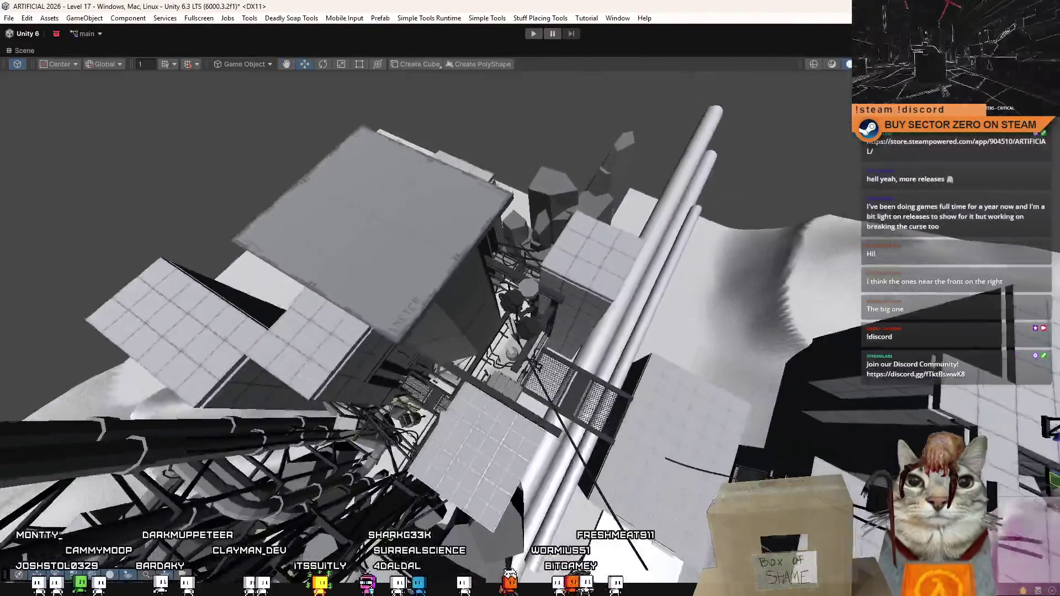
key(alt+Tab)
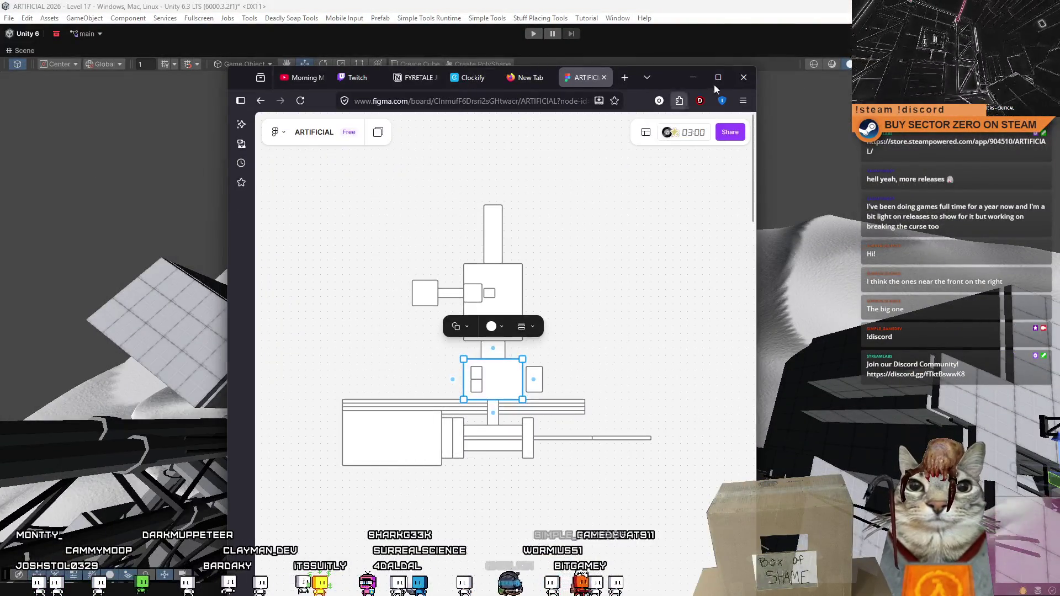
click(682, 79)
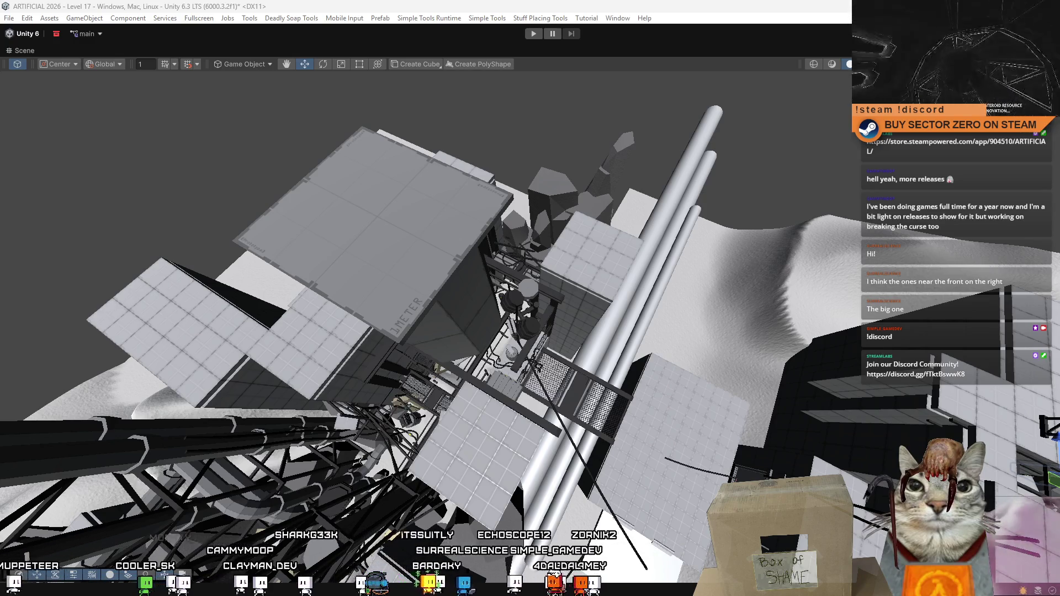
drag(436, 253, 436, 253)
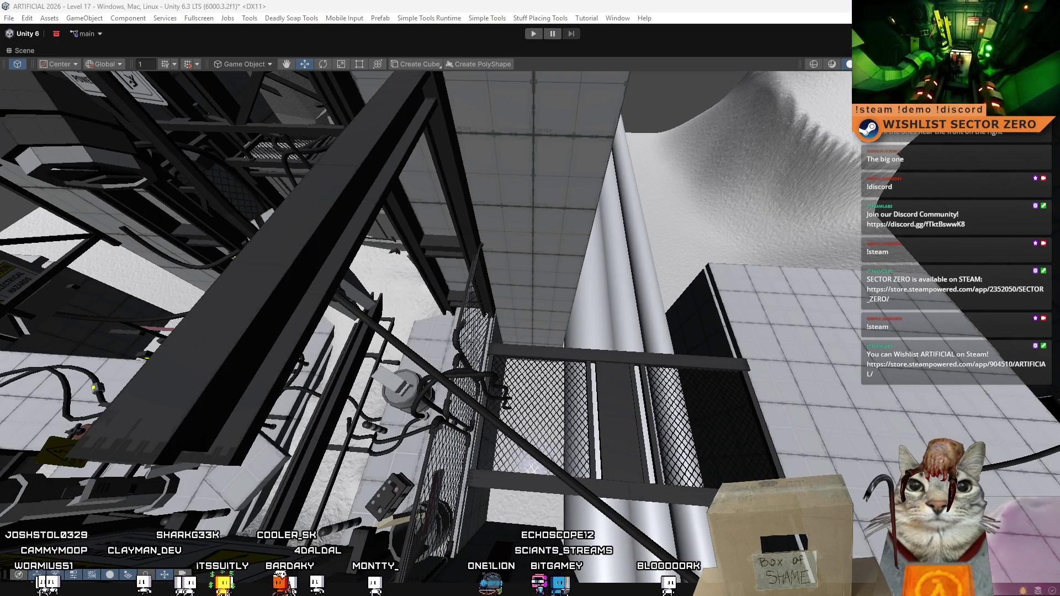
Open File Explorer over the Unity editor with Win+E.
key(super+e)
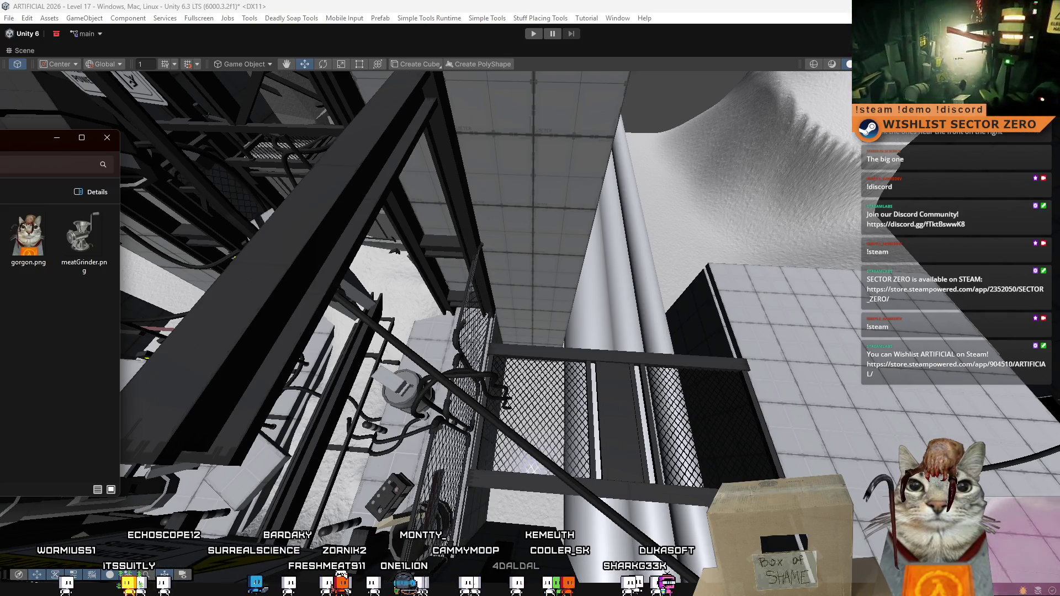
Go back through the File Explorer folders to find the Stream_Commands_S0.png overlay.
key(alt+Left)
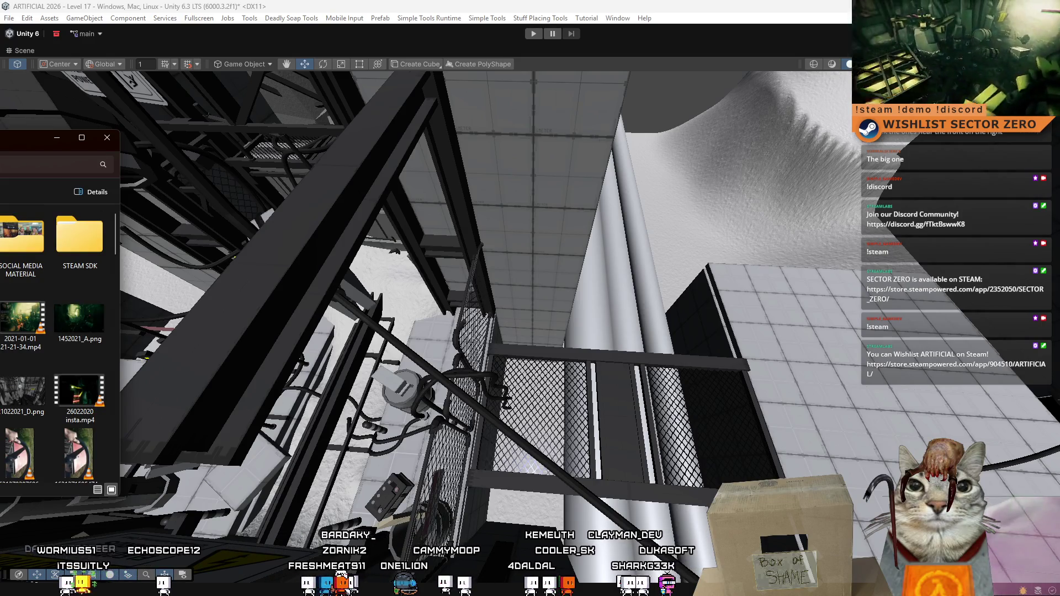
key(alt+Left)
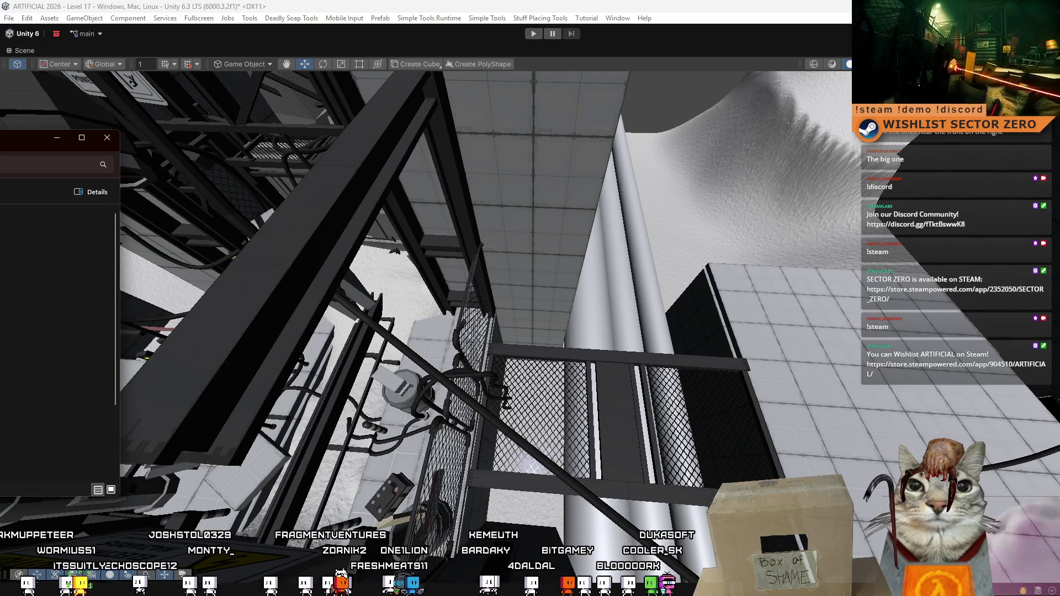
scroll(58, 342, down, 5)
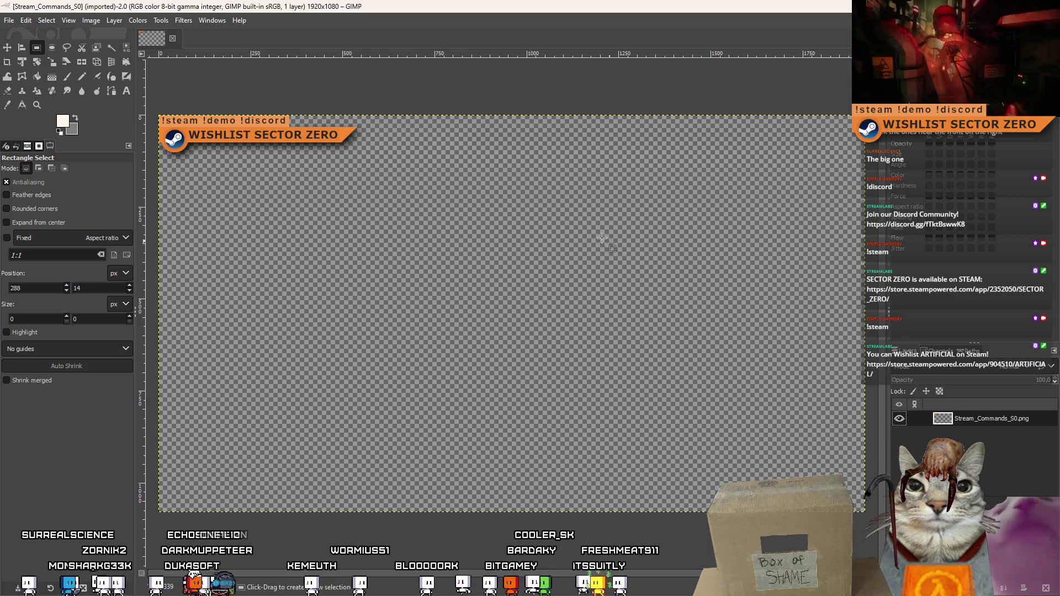
Add an ARTIFICIAL text box below the WISHLIST SECTOR ZERO banner.
scroll(310, 213, down, 1)
scroll(342, 276, up, 5)
scroll(421, 242, down, 2)
scroll(421, 241, up, 1)
scroll(421, 241, left, 3)
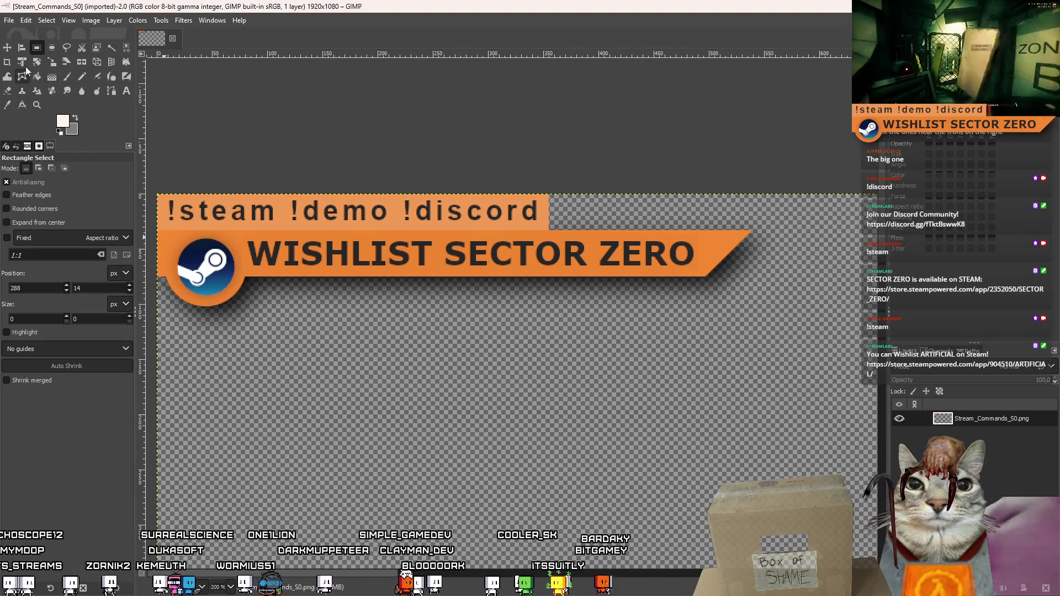
scroll(299, 291, down, 1)
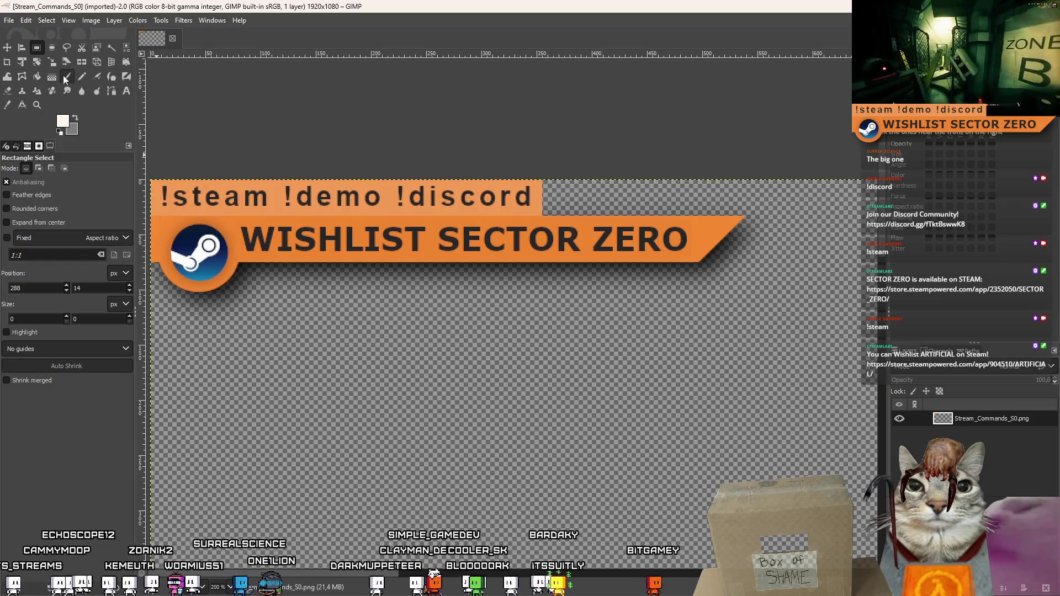
click(127, 93)
mouse_move(248, 303)
mouse_down()
mouse_move(320, 342)
mouse_move(618, 389)
mouse_move(698, 388)
mouse_up()
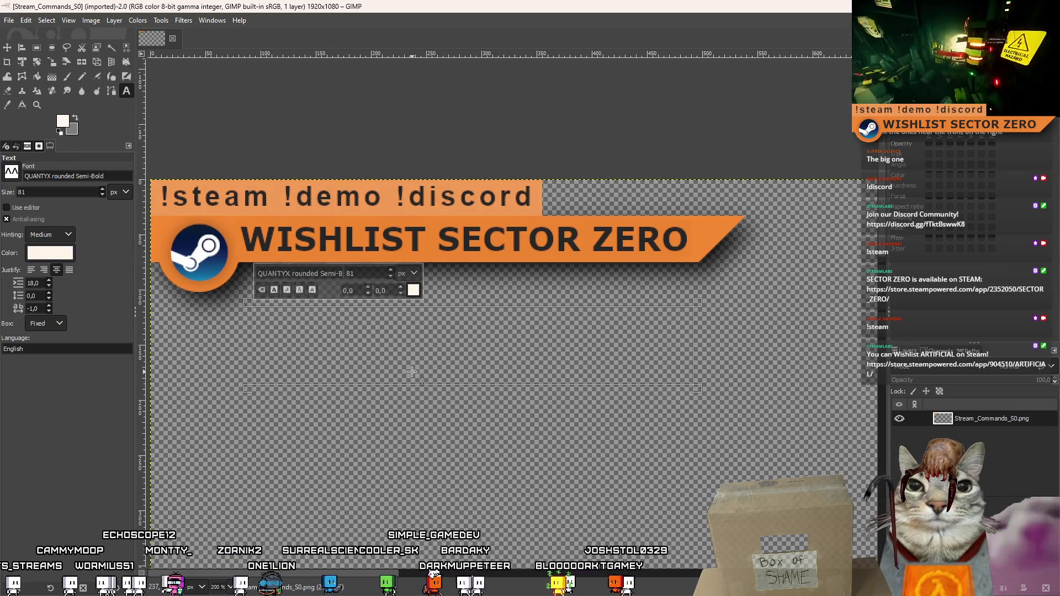
text(A)
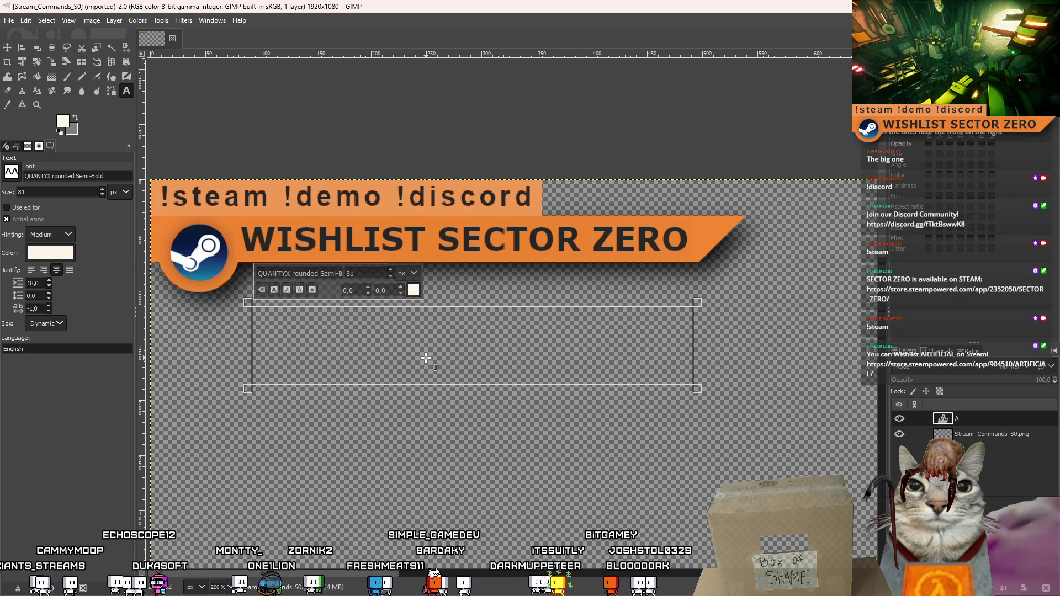
text(RTIFICIAL)
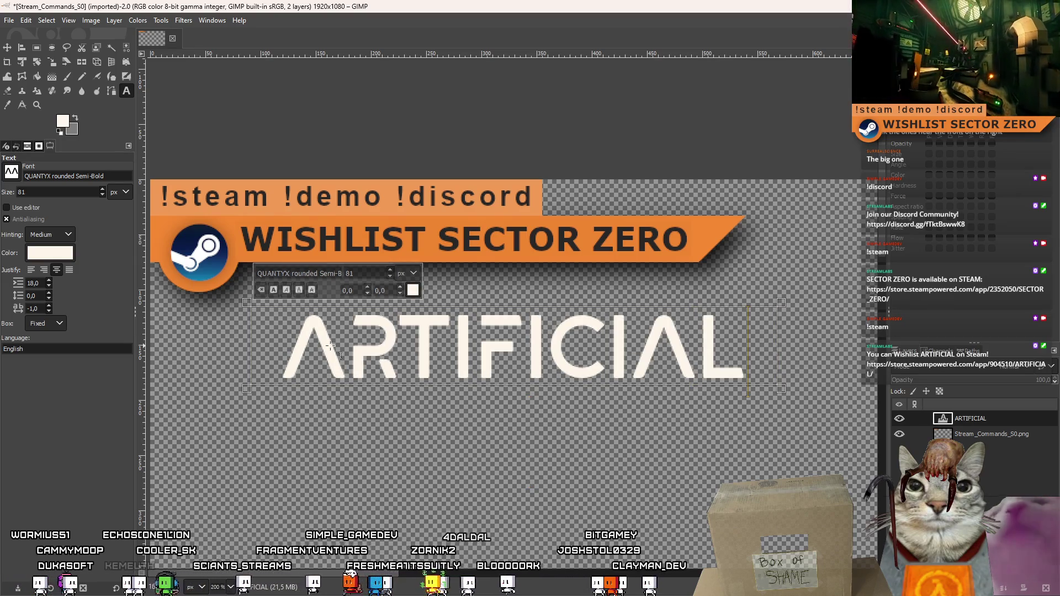
Select all the ARTIFICIAL text and clear the font name field.
mouse_move(347, 345)
mouse_down()
mouse_move(697, 345)
mouse_move(347, 345)
mouse_up()
key(ctrl+a)
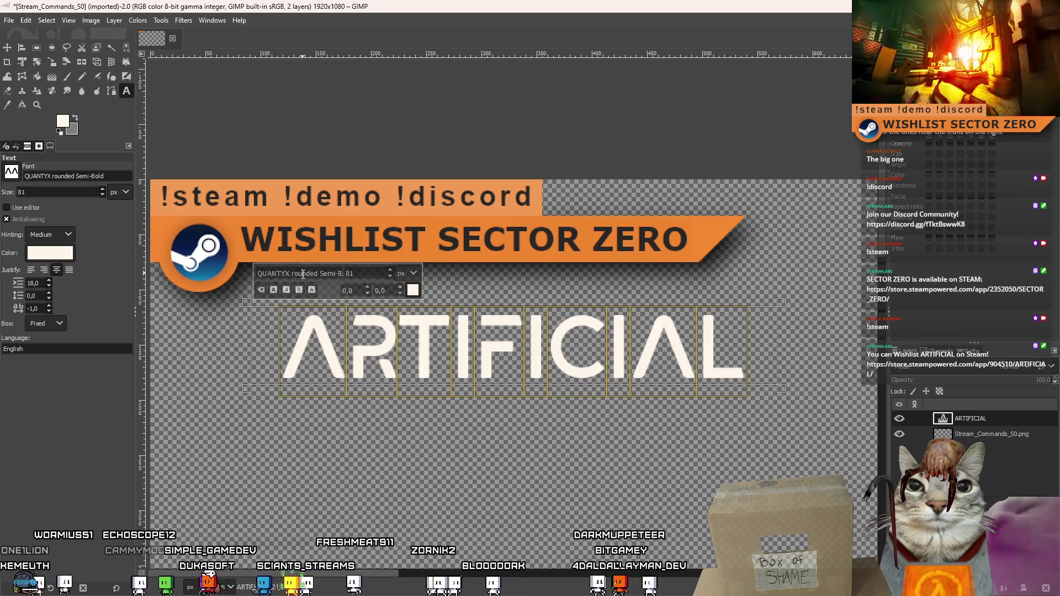
key(ctrl+a)
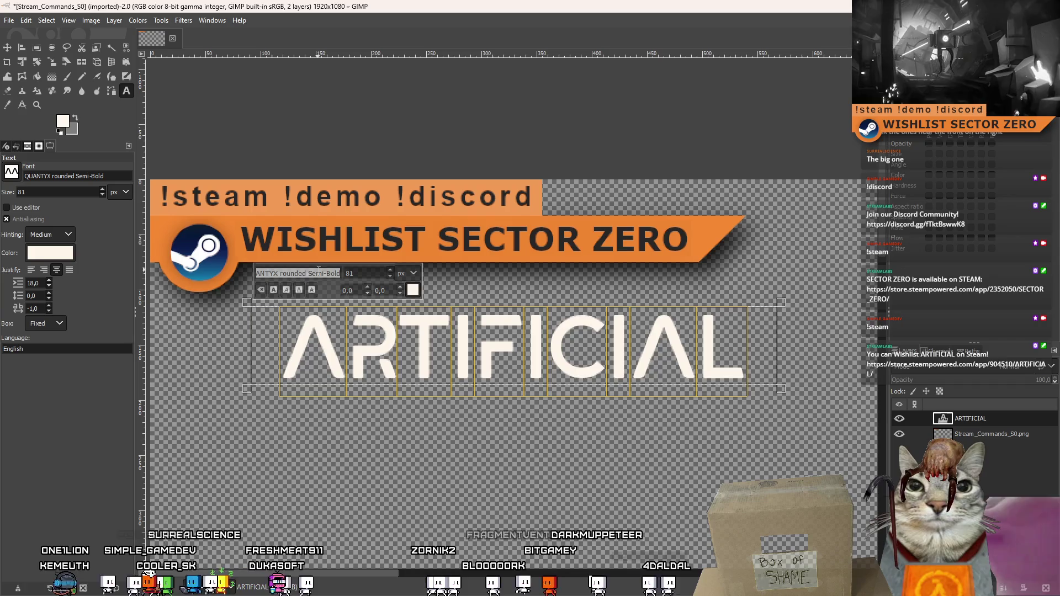
Set the ARTIFICIAL text font to Arial Bold.
text(arial Bold)
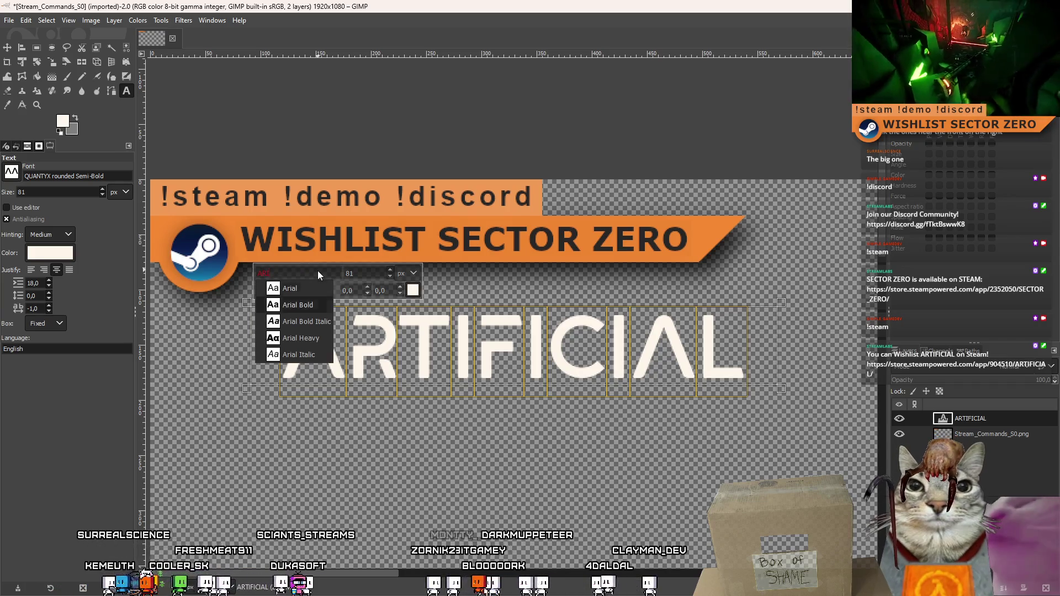
key(Return)
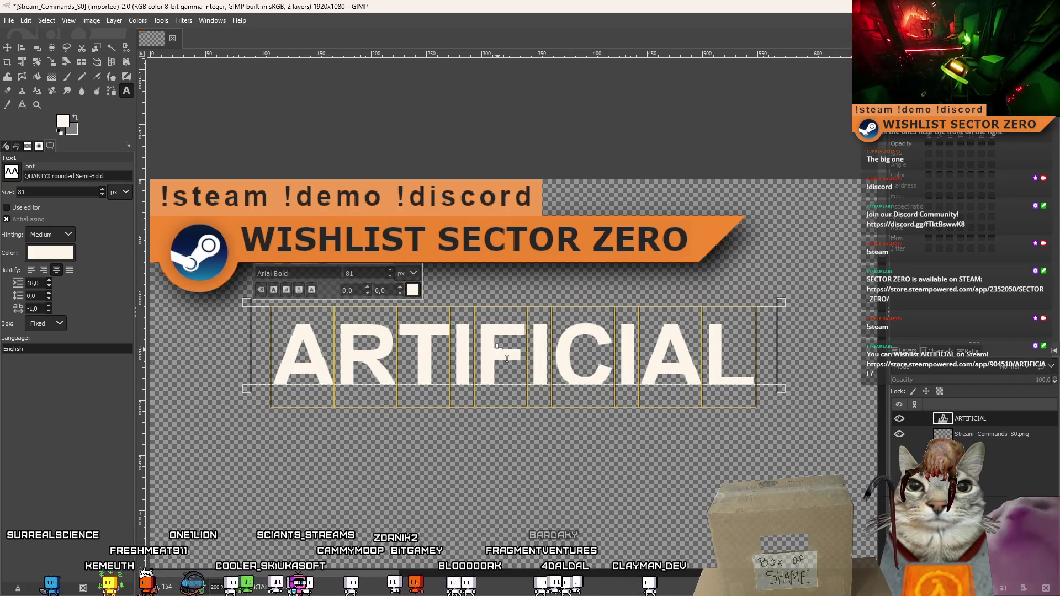
key(Left)
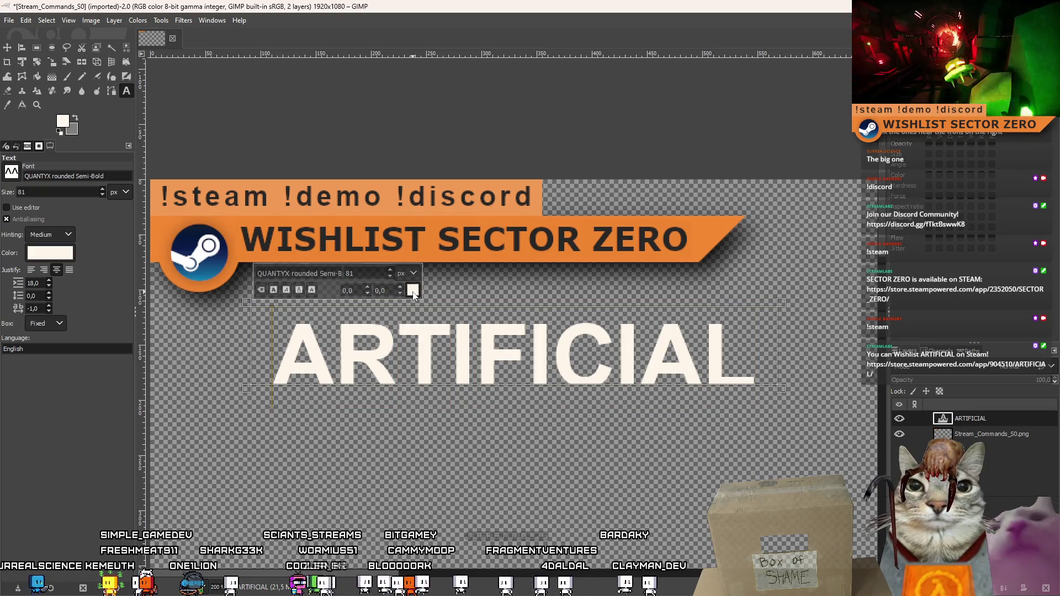
Colour the ARTIFICIAL text dark grey 262626.
click(413, 291)
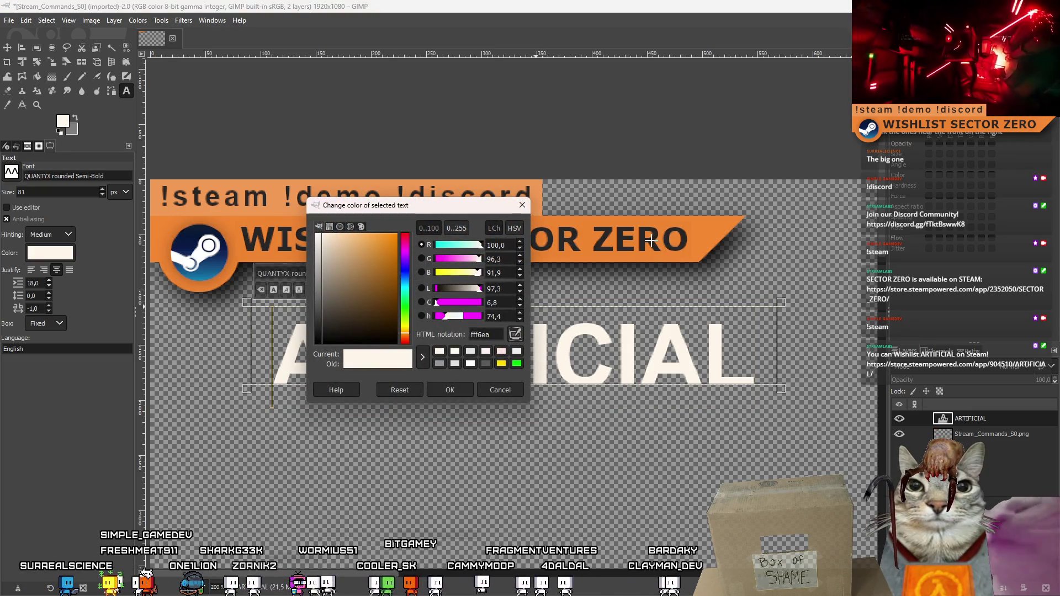
click(450, 391)
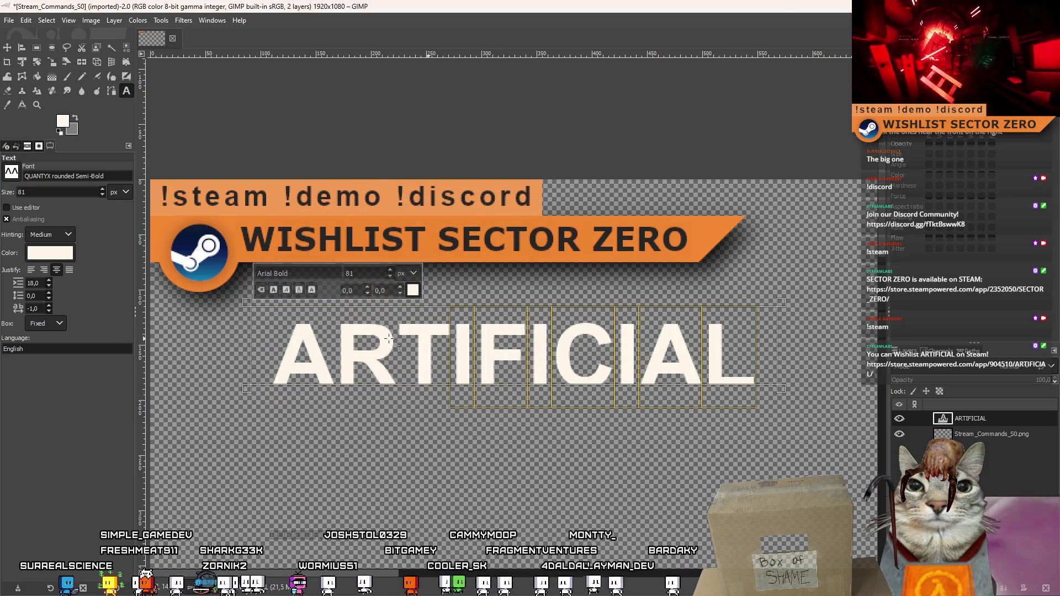
drag(428, 338, 249, 331)
click(413, 291)
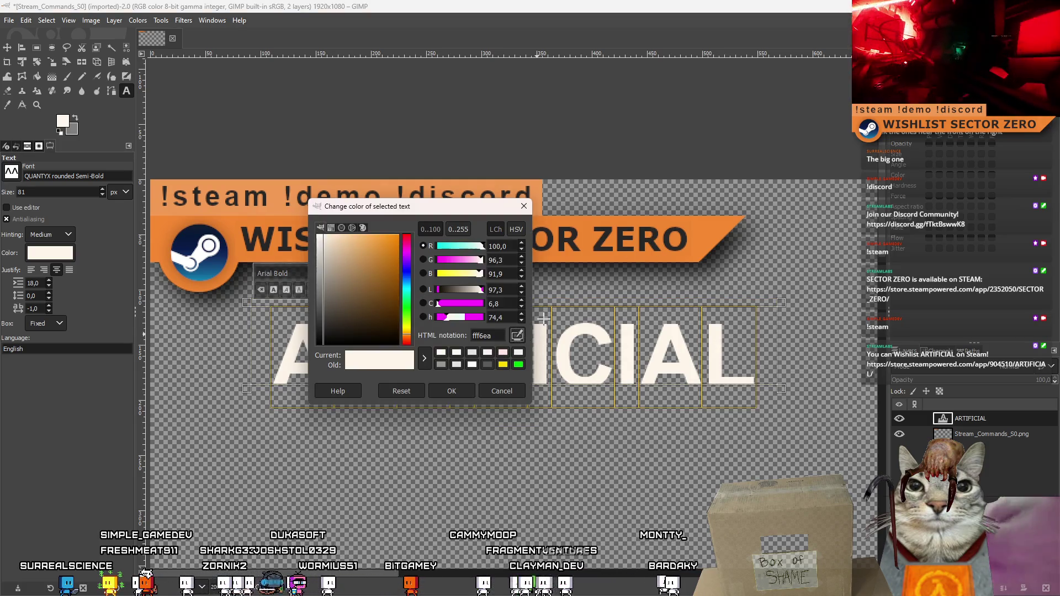
click(608, 232)
click(451, 390)
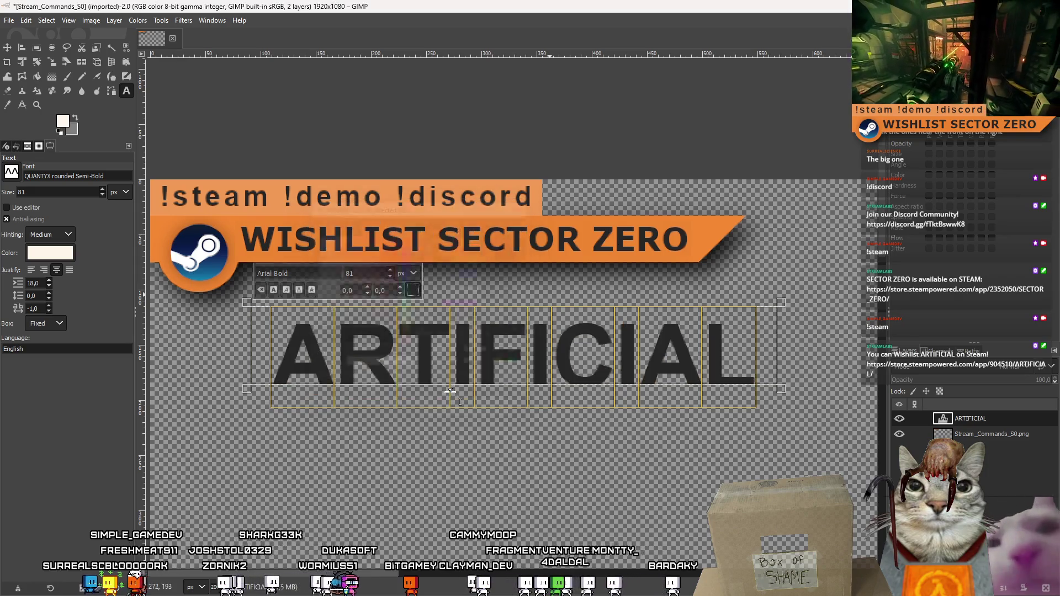
Undo a WISHL insertion, reapply dark grey 262626, and start a W prefix.
click(306, 359)
key(Left)
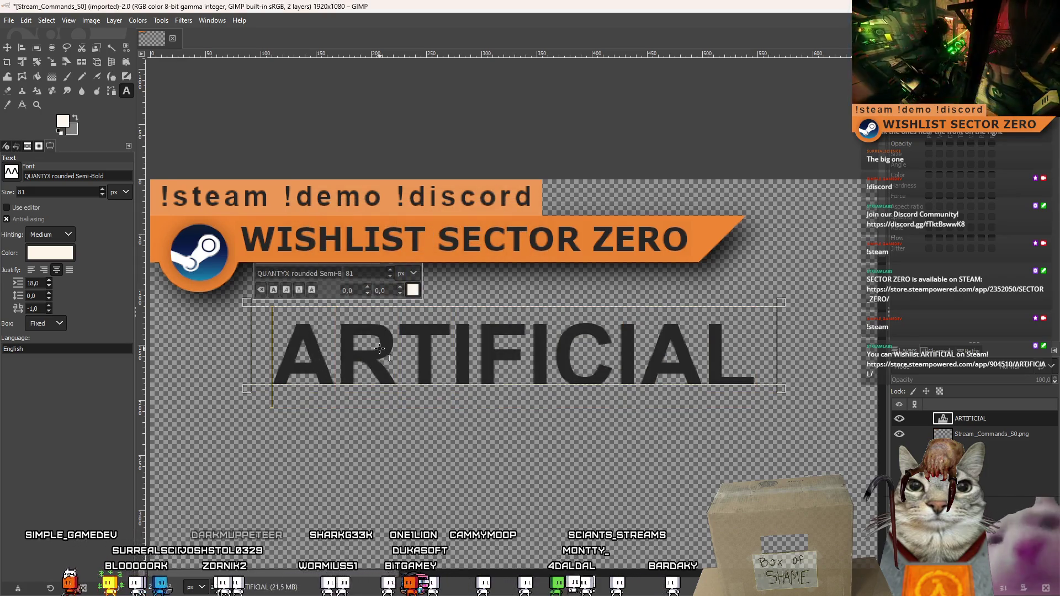
text(WISHL)
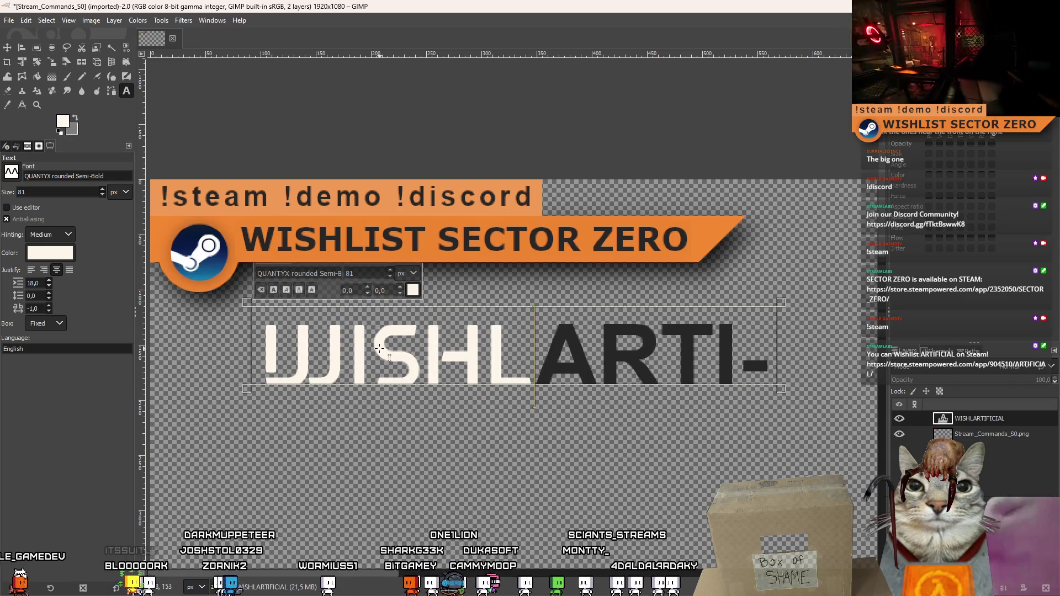
key(ctrl+z)
key(ctrl+a)
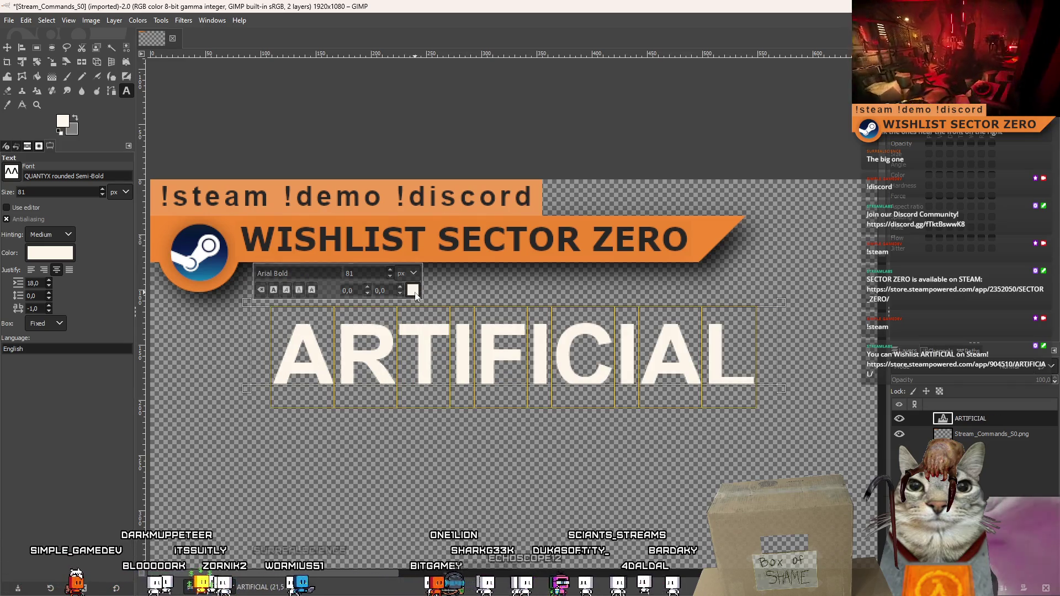
click(413, 291)
click(484, 354)
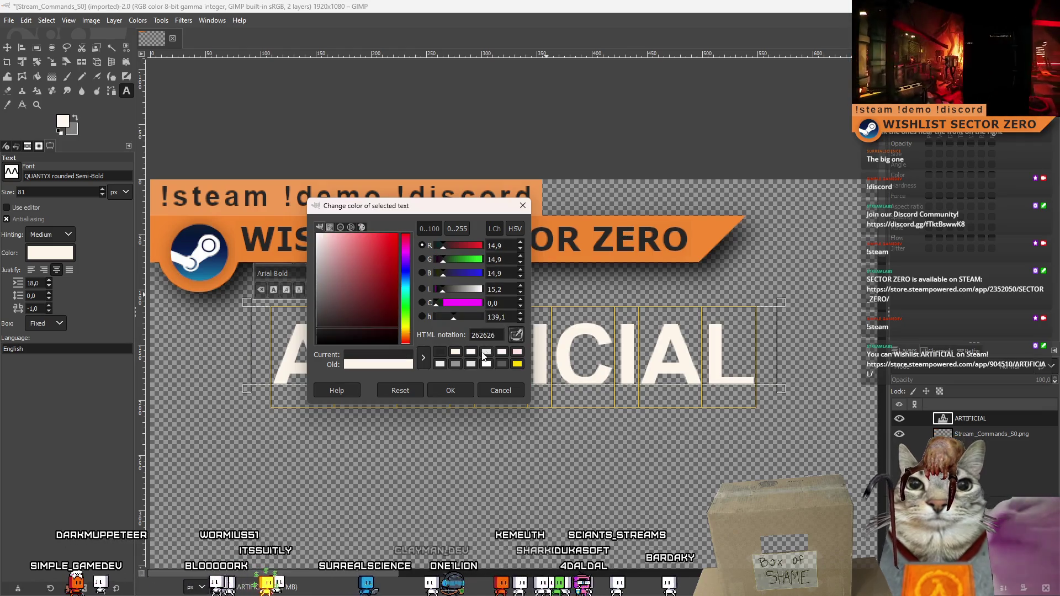
click(451, 391)
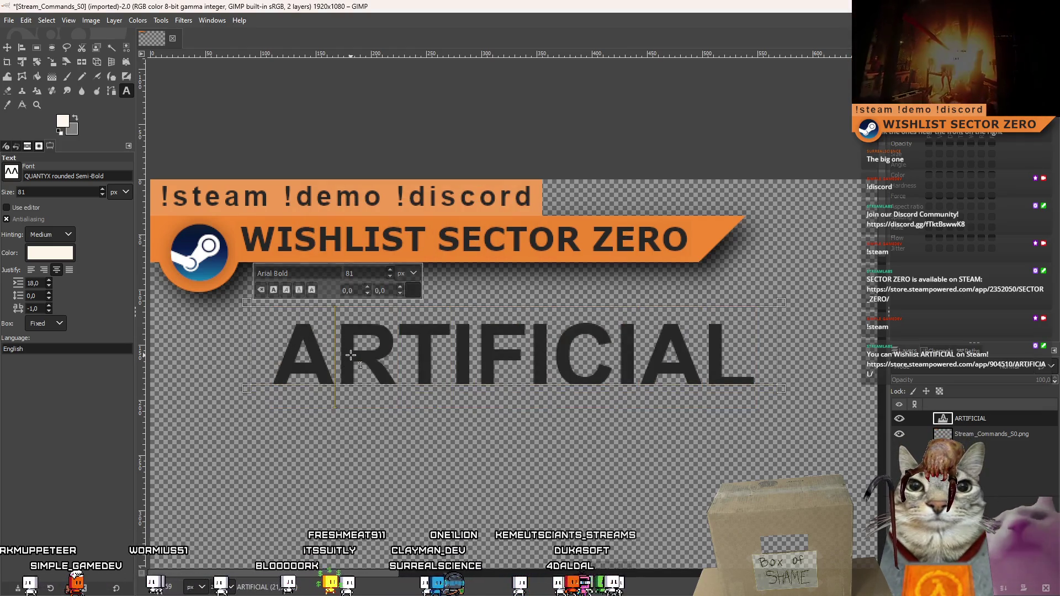
text(W)
key(Left)
key(BackSpace)
Complete the text so it reads WISHLIST ARTIFICIAL and select it all.
key(Right)
text(A)
key(Left)
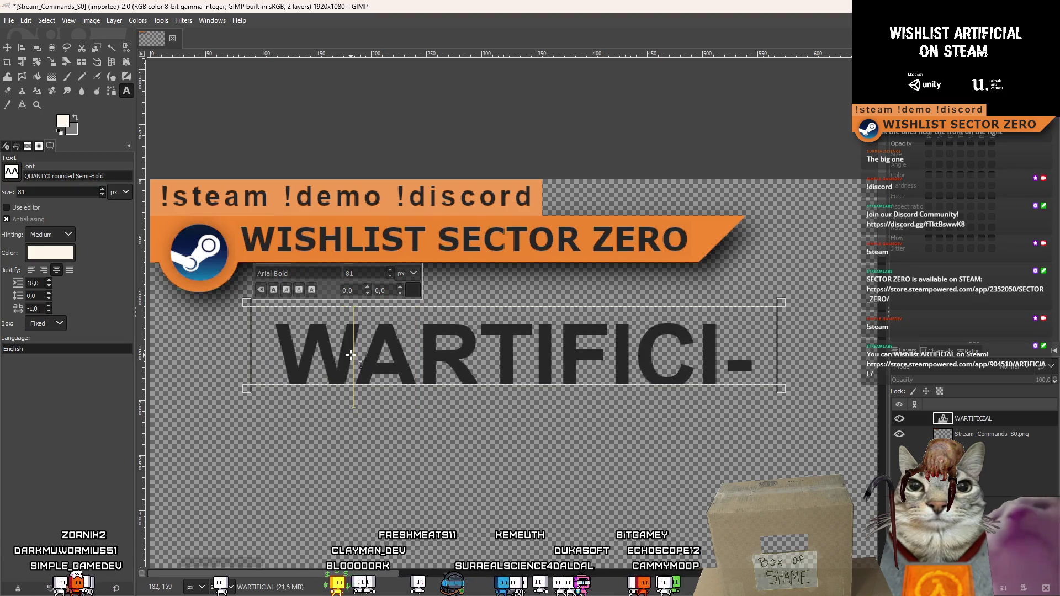
text(ISHLIST)
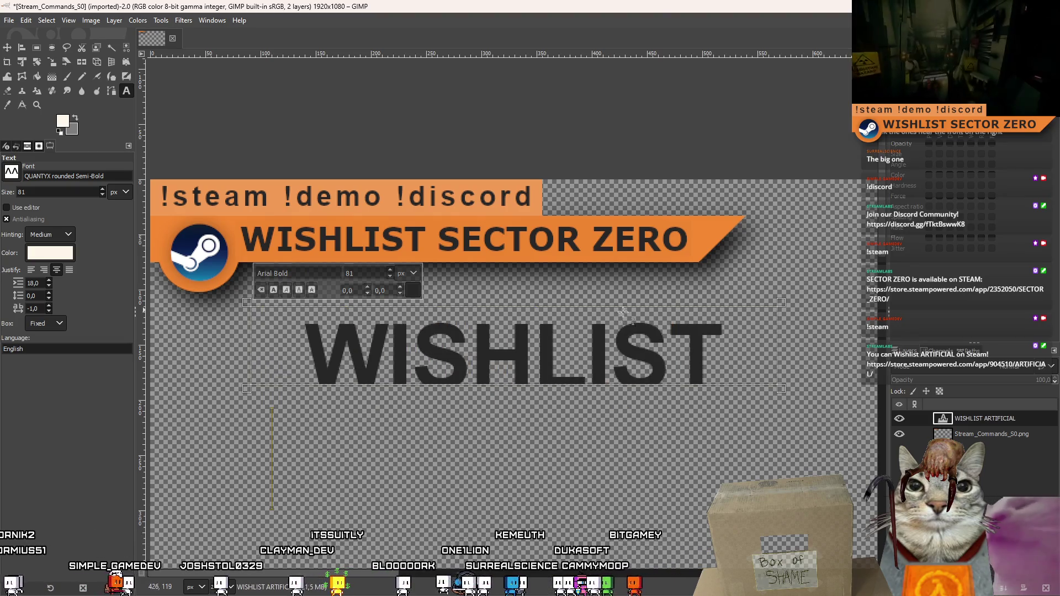
key(ctrl+a)
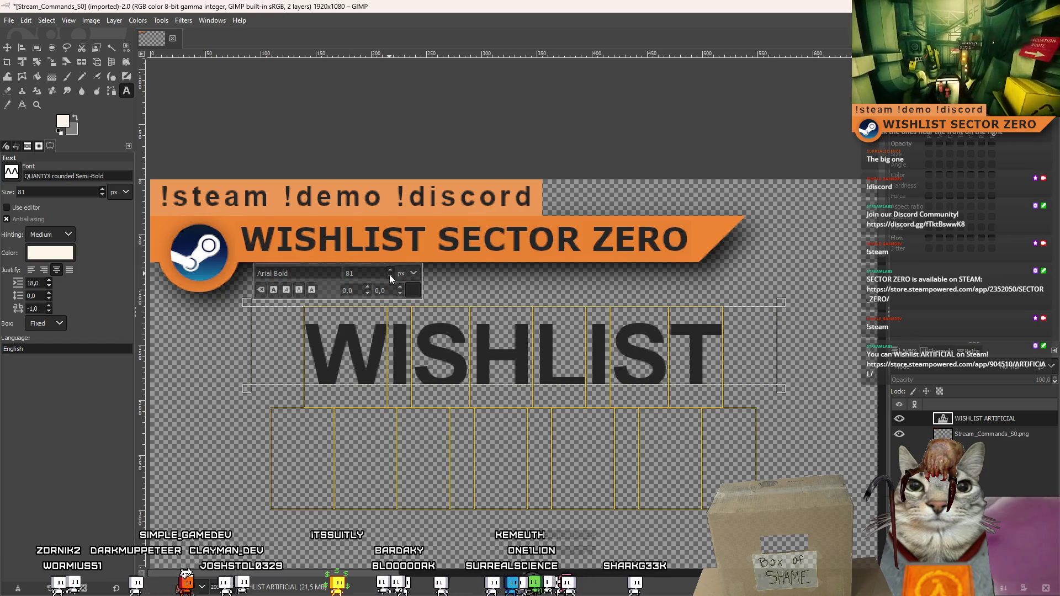
Move the WISHLIST ARTIFICIAL layer up onto the old wording in the orange bar.
scroll(389, 274, down, 20)
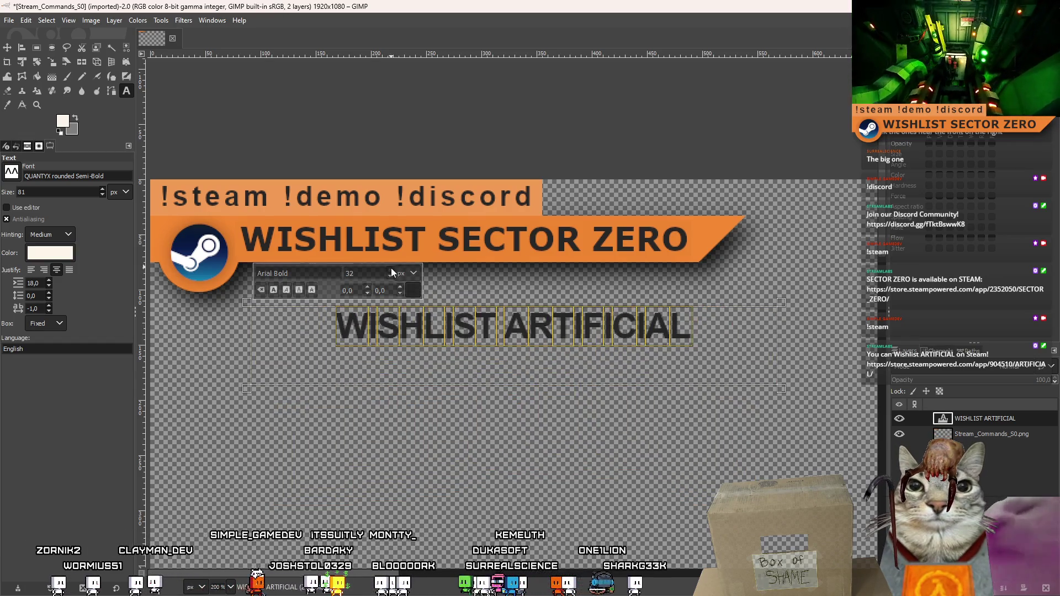
scroll(392, 269, up, 7)
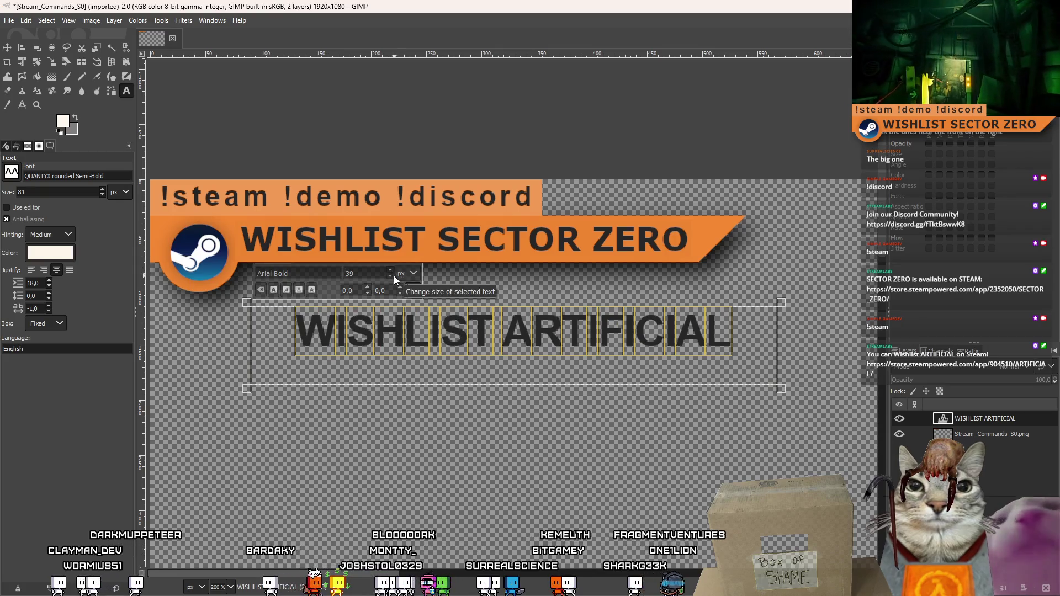
scroll(391, 274, down, 5)
drag(390, 275, 327, 184)
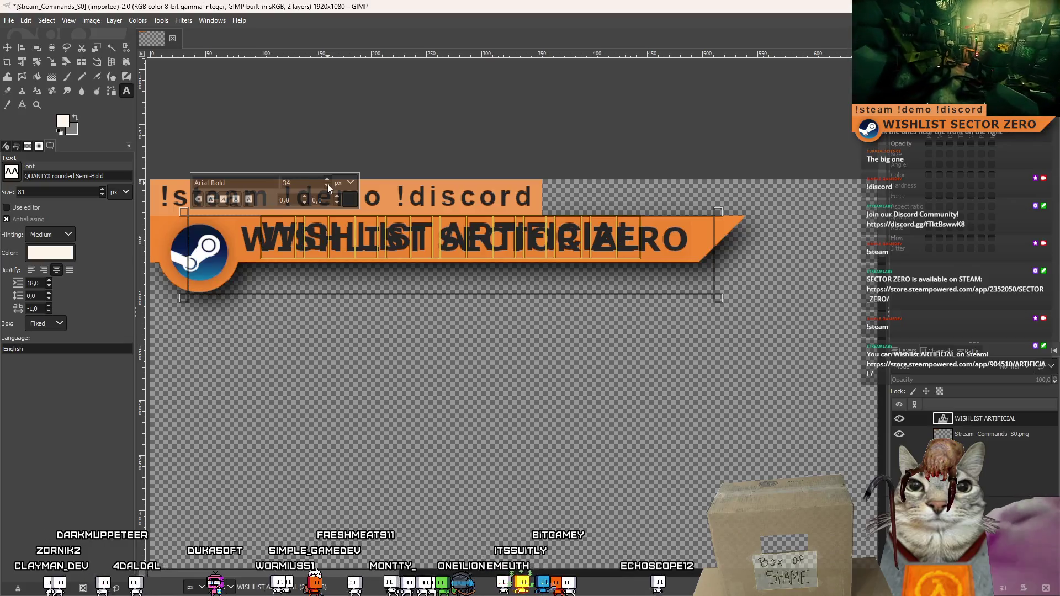
key(m)
drag(284, 235, 269, 239)
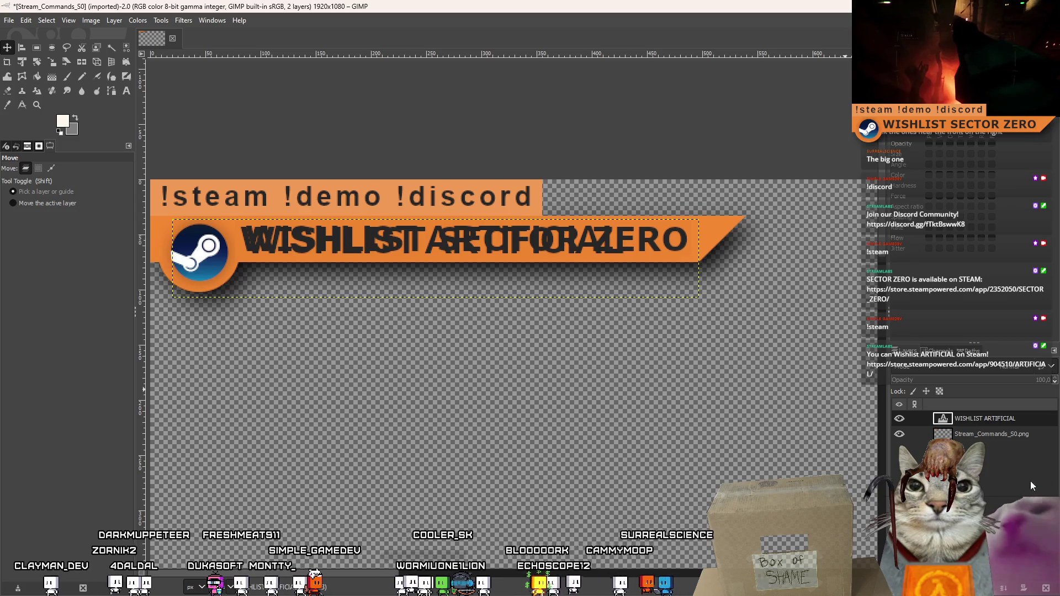
Rectangle-select the area covering the old lettering in the orange bar.
click(37, 47)
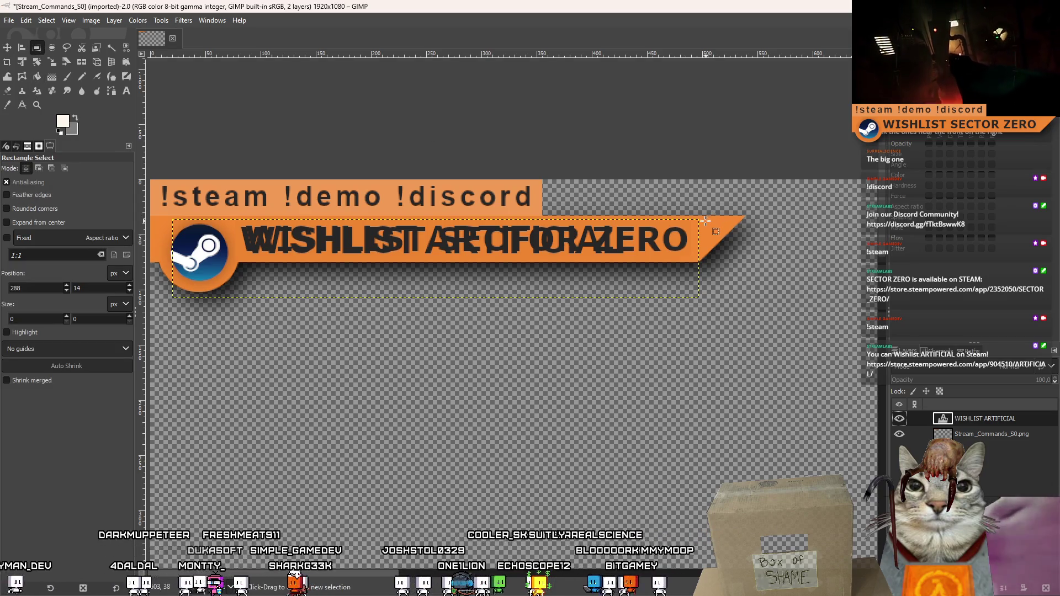
click(980, 434)
mouse_move(696, 221)
mouse_down()
mouse_move(571, 266)
mouse_move(226, 268)
mouse_move(237, 257)
mouse_up()
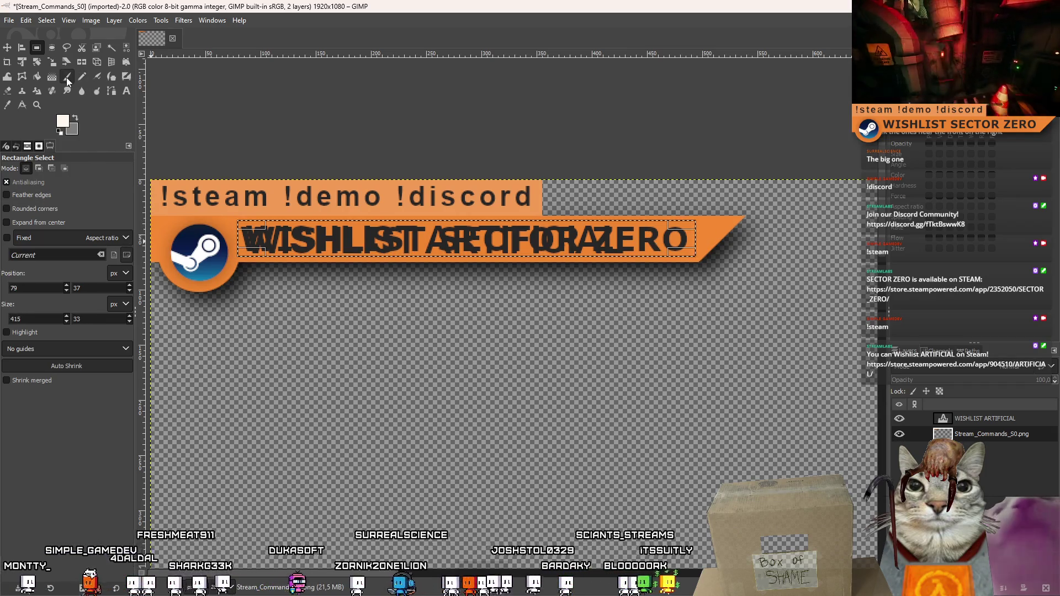
Paint over the old lettering in sampled banner orange with a 69 px brush, then resample brighter orange.
click(67, 76)
click(65, 125)
click(220, 174)
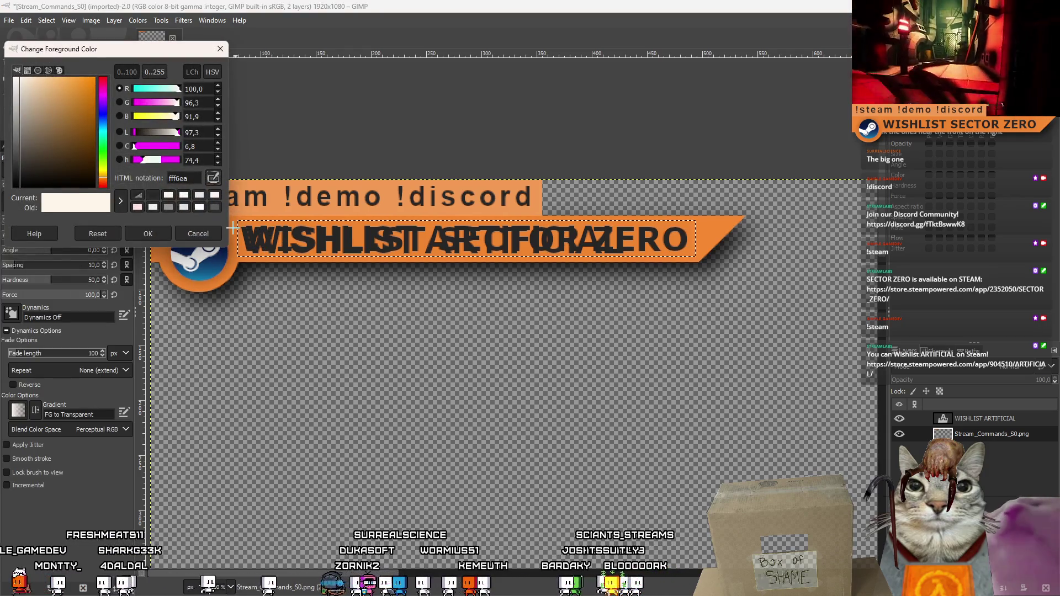
click(166, 252)
click(148, 234)
click(22, 221)
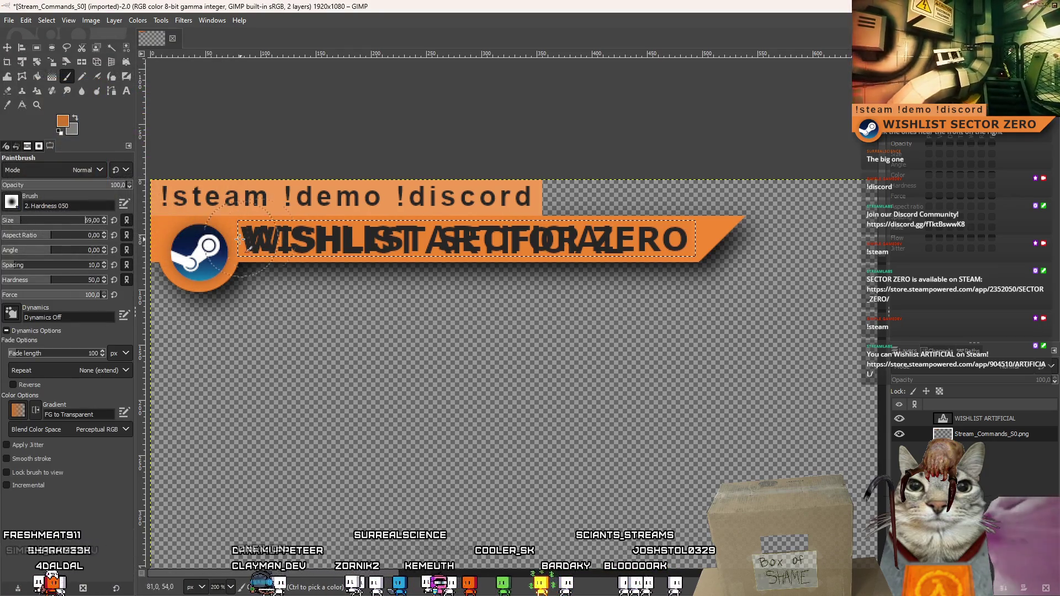
drag(282, 238, 411, 239)
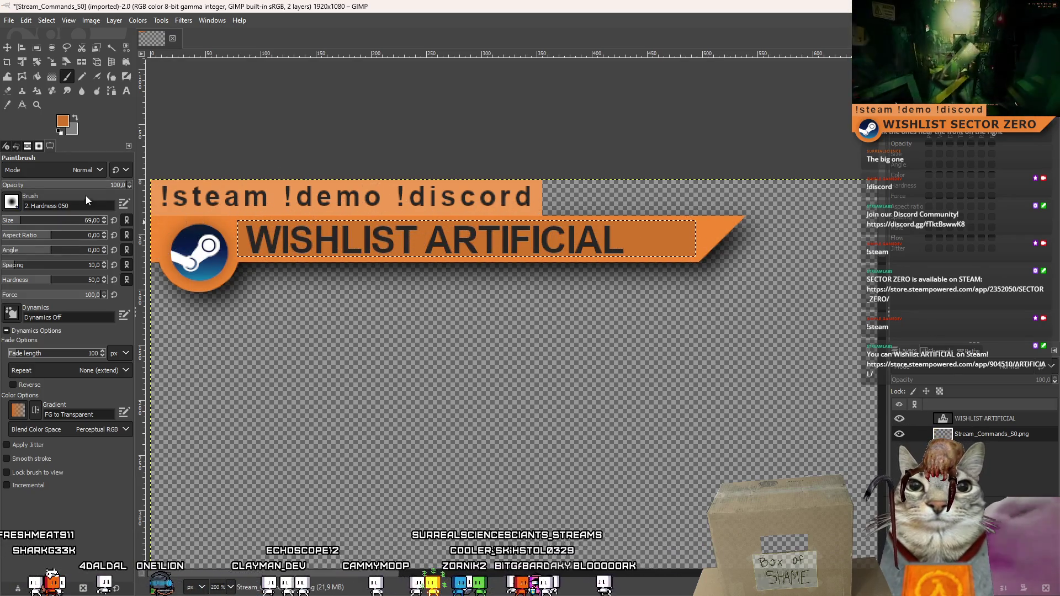
click(62, 120)
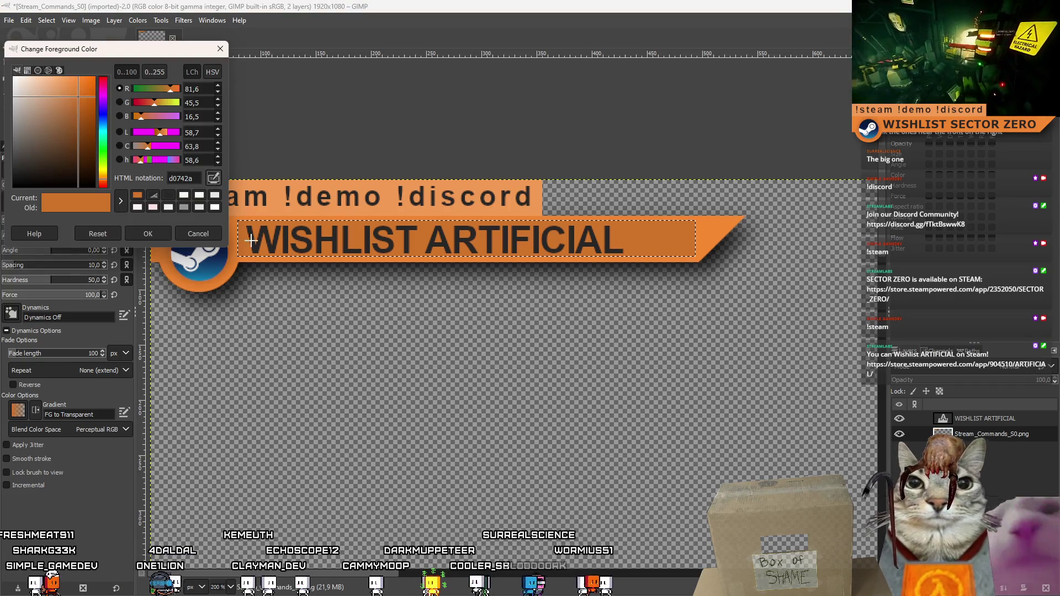
click(737, 229)
click(166, 233)
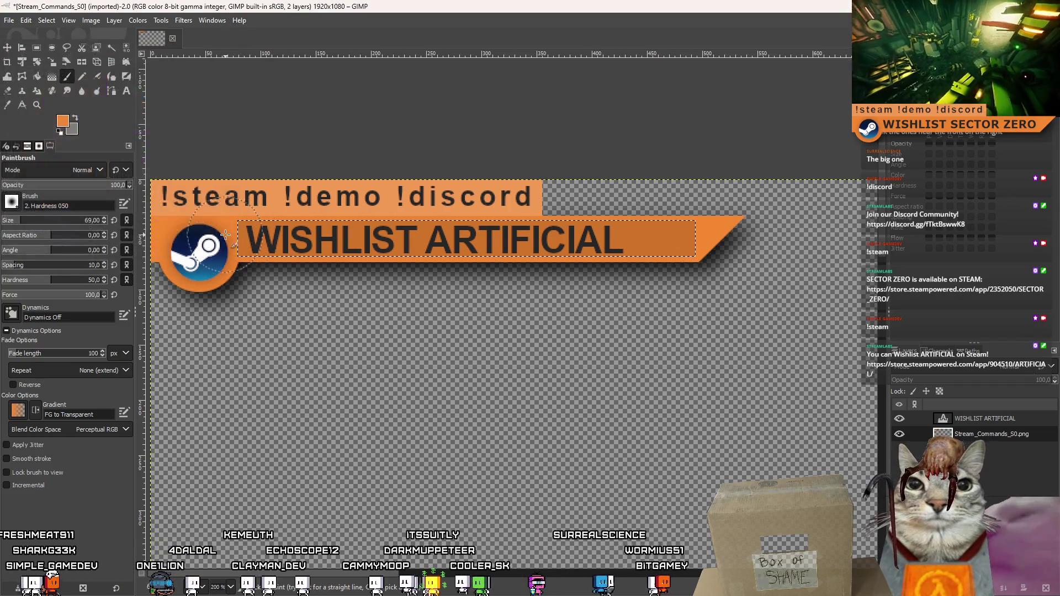
Step down the WISHLIST ARTIFICIAL font size and shift the text about 43 px left.
click(8, 48)
click(967, 418)
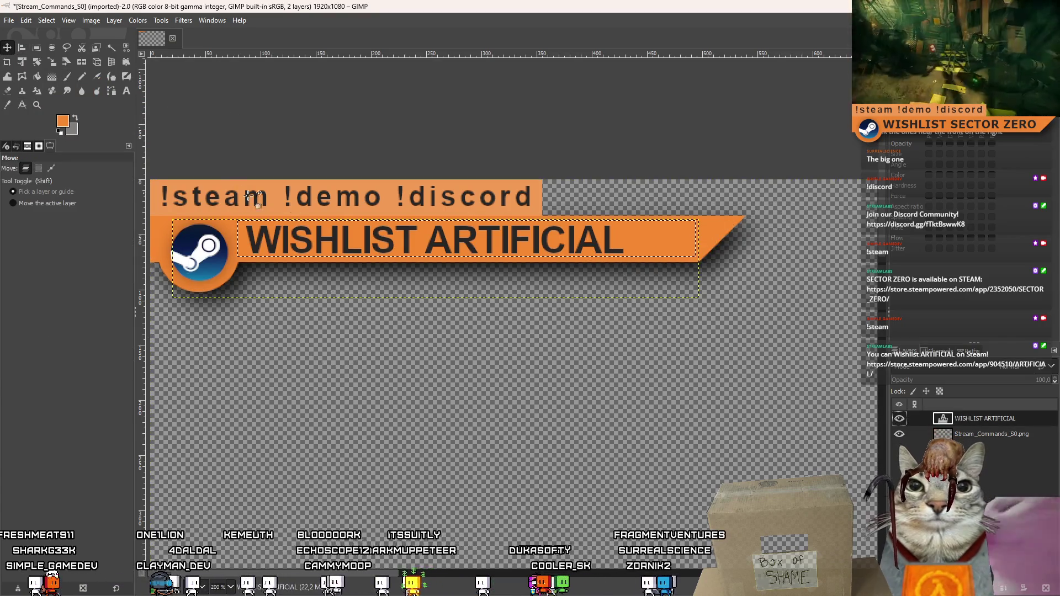
key(t)
click(421, 247)
key(ctrl+a)
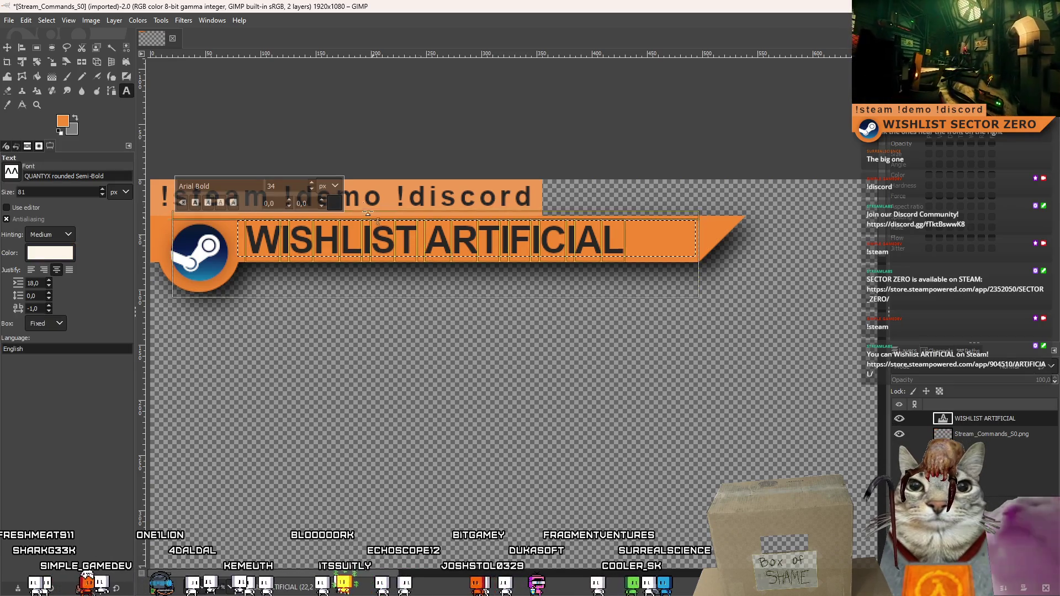
click(310, 188)
click(310, 188)
click(310, 189)
click(310, 188)
click(7, 47)
drag(307, 240, 282, 241)
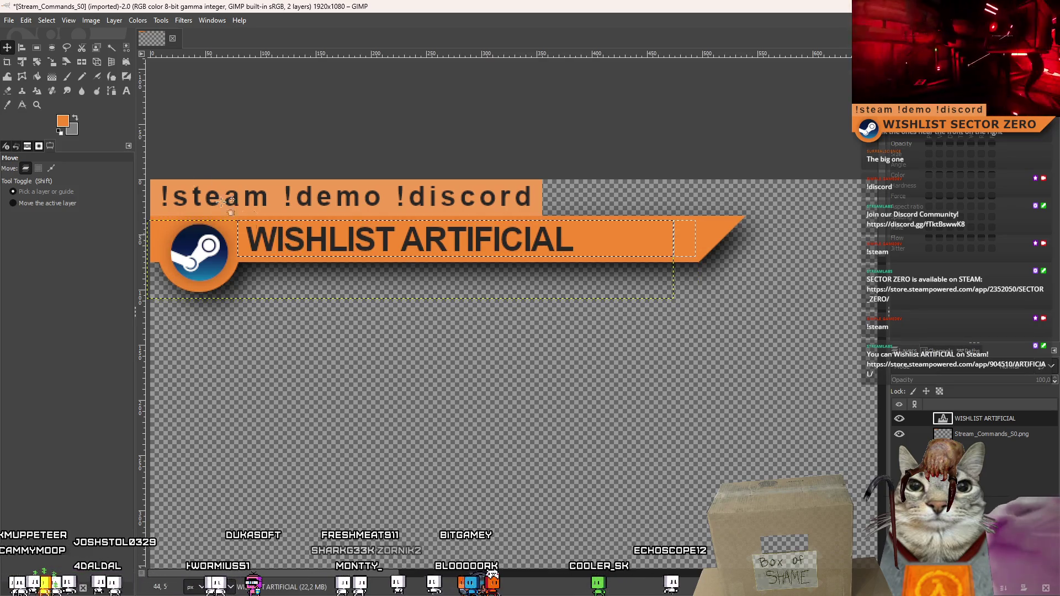
Reset the banner text's baseline offset and kerning to 0.
click(127, 92)
click(334, 234)
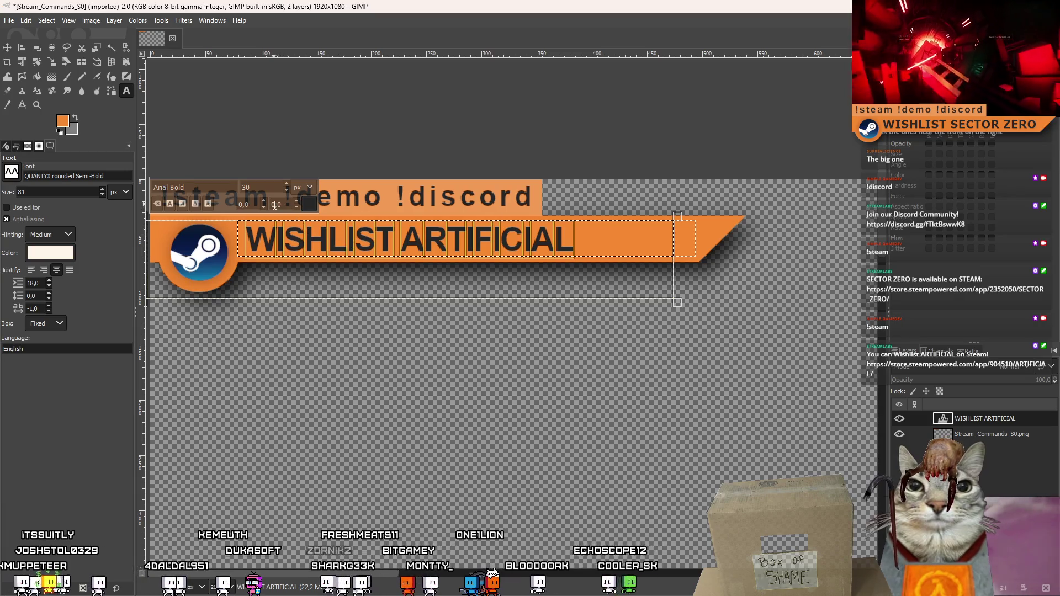
click(298, 202)
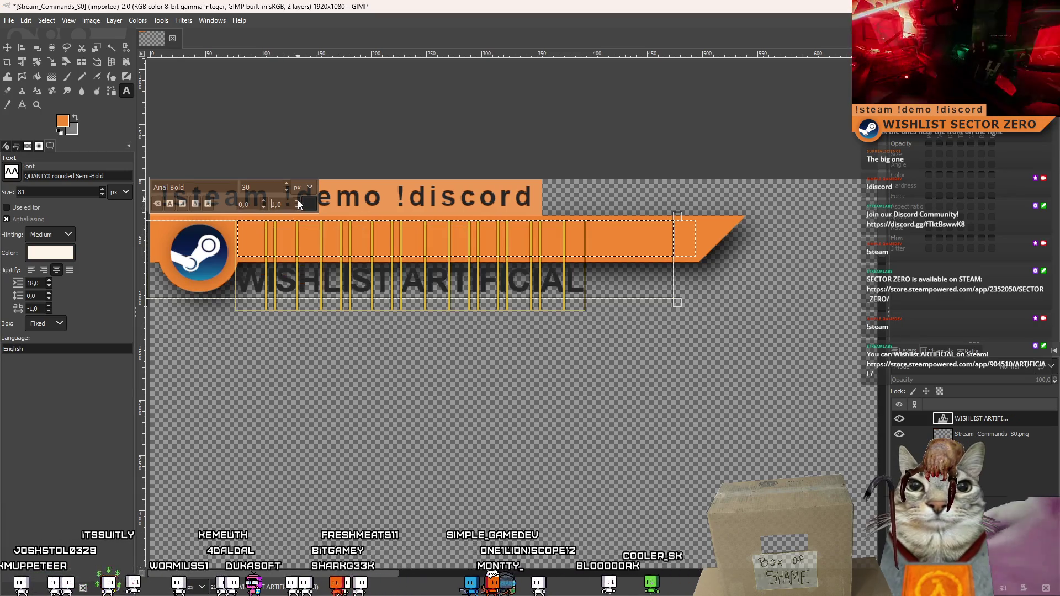
click(297, 207)
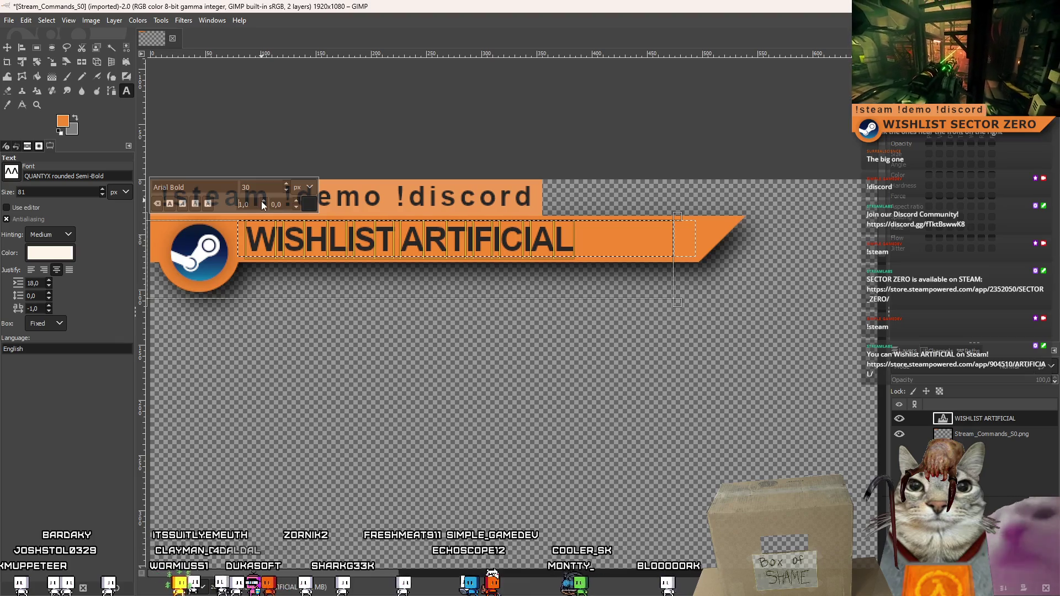
click(264, 208)
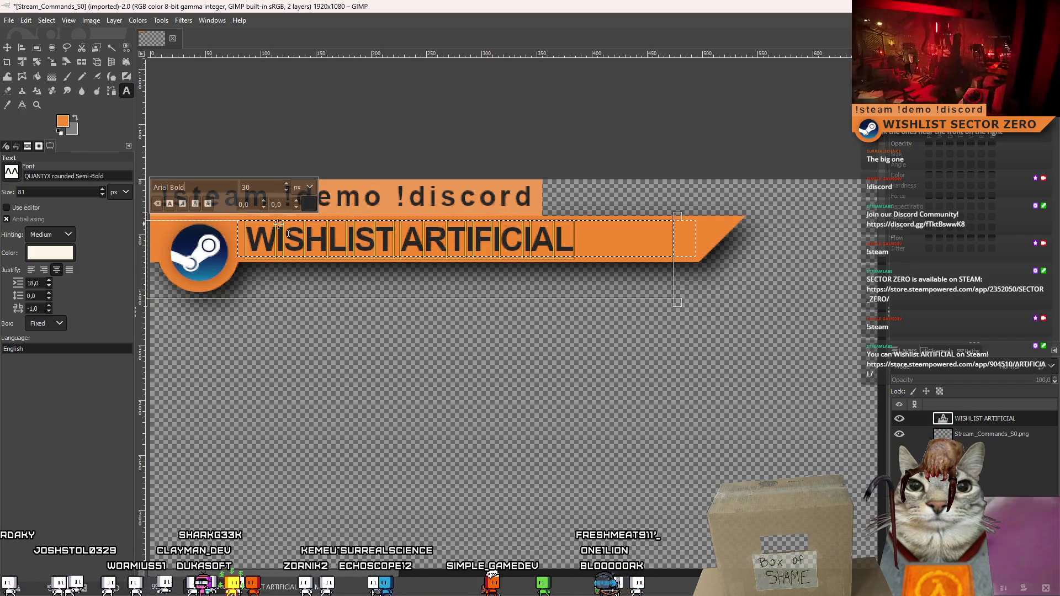
Move the text right to centre it in the orange bar.
click(11, 50)
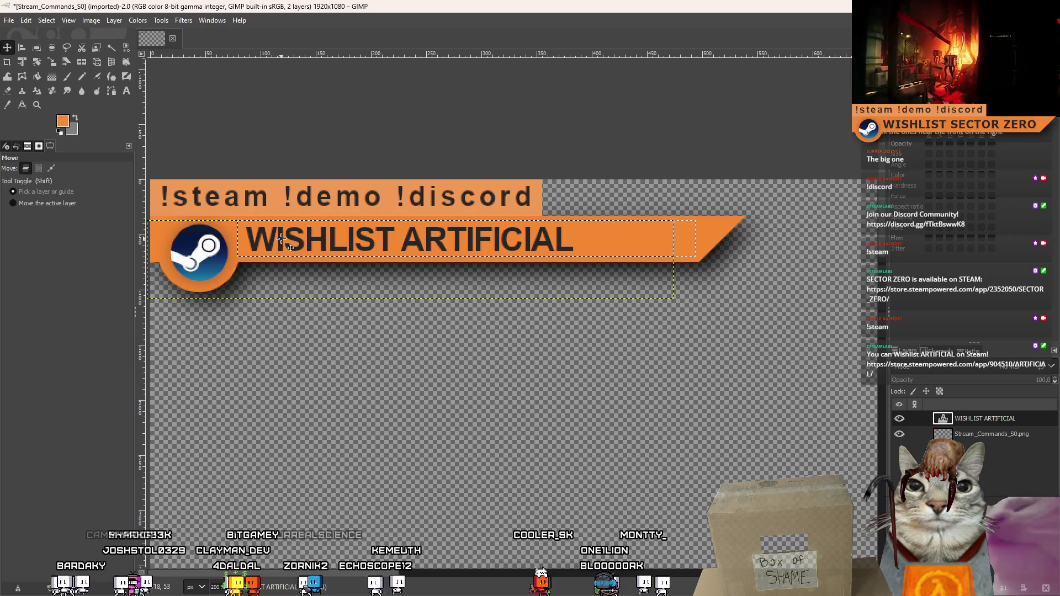
mouse_move(280, 239)
mouse_down()
mouse_move(367, 244)
mouse_move(326, 240)
mouse_up()
click(985, 434)
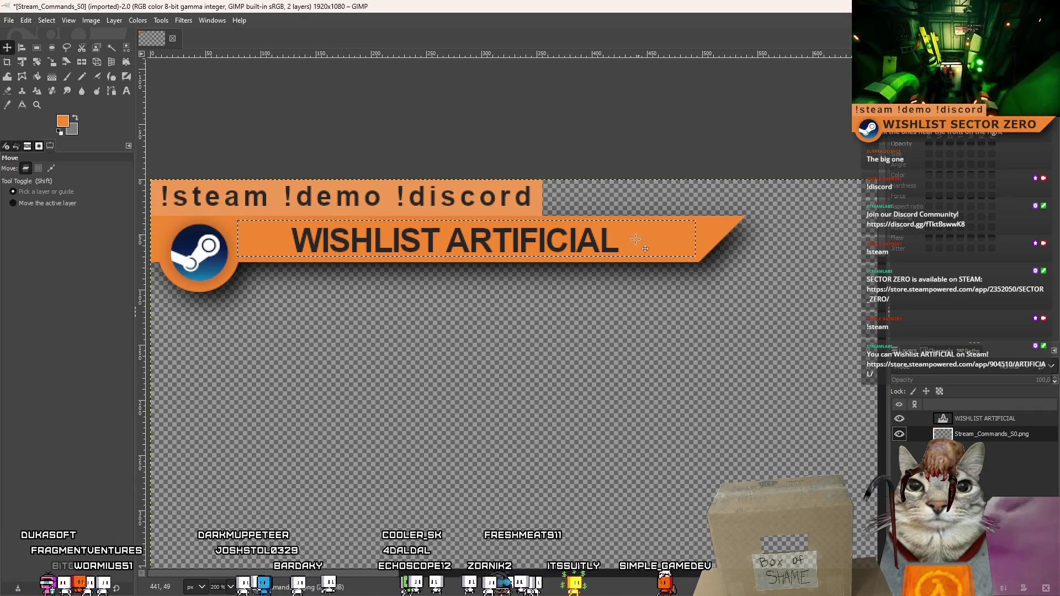
click(126, 91)
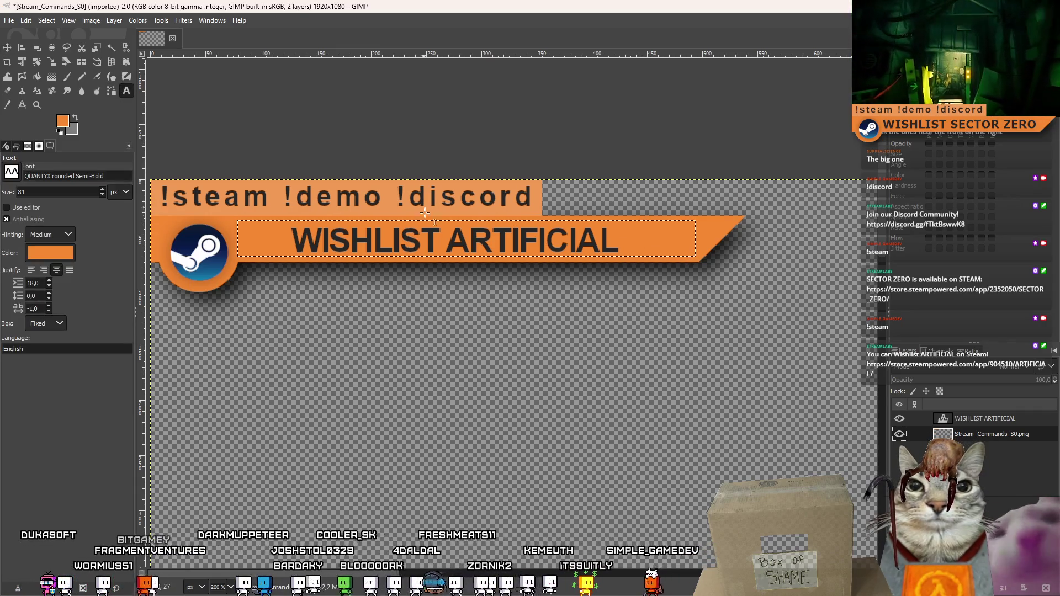
Append ON STEAM to the banner text and shift it slightly right and down.
click(444, 229)
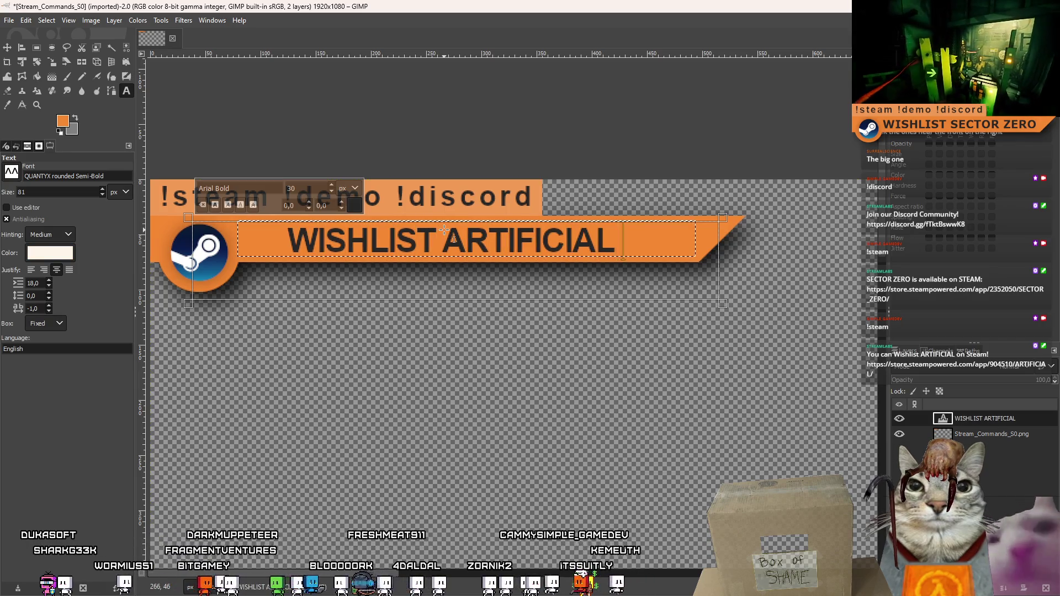
text(ON STEAM)
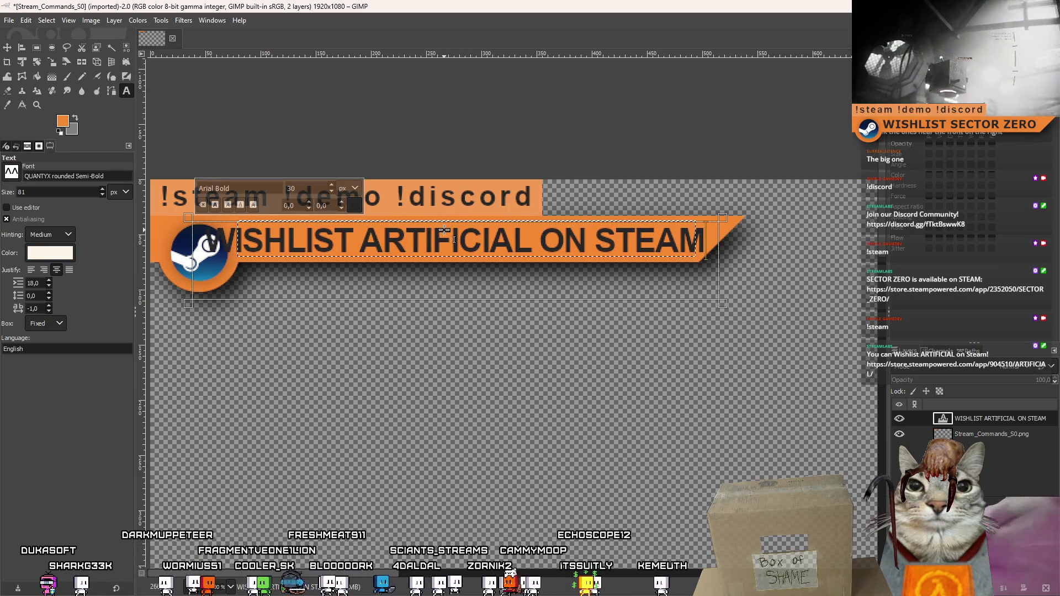
key(ctrl+a)
scroll(330, 192, down, 3)
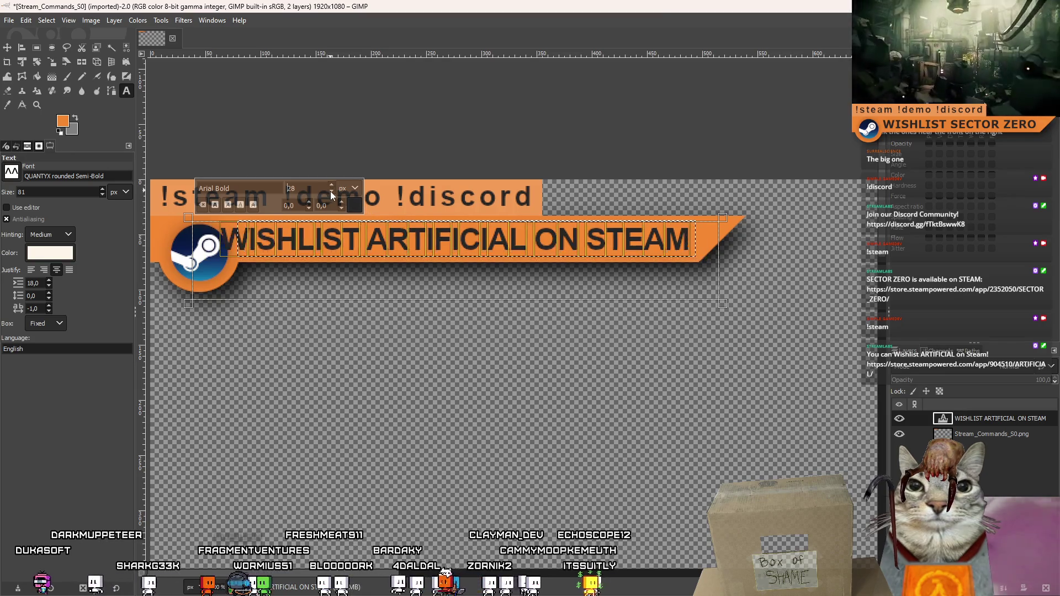
click(7, 48)
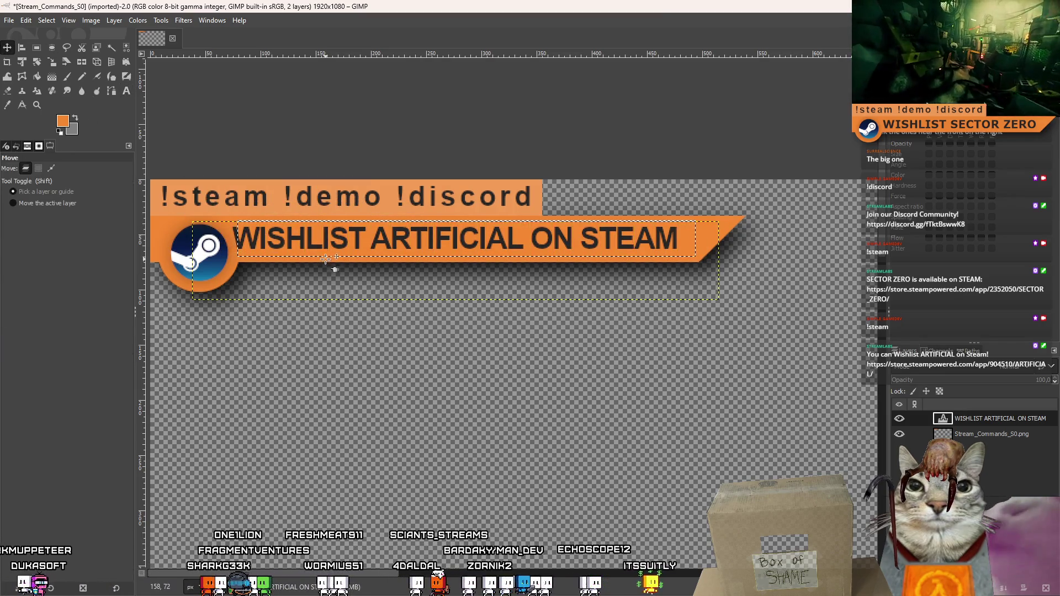
drag(320, 243, 329, 247)
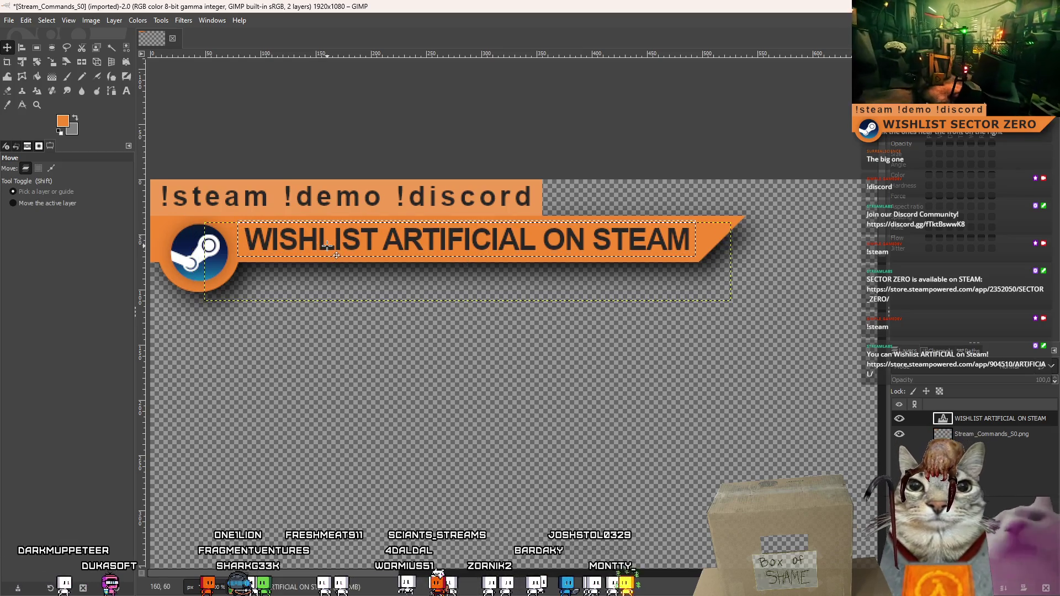
Reduce the banner text to size 25 and nudge it into place in the bar.
click(126, 90)
click(332, 241)
key(ctrl+a)
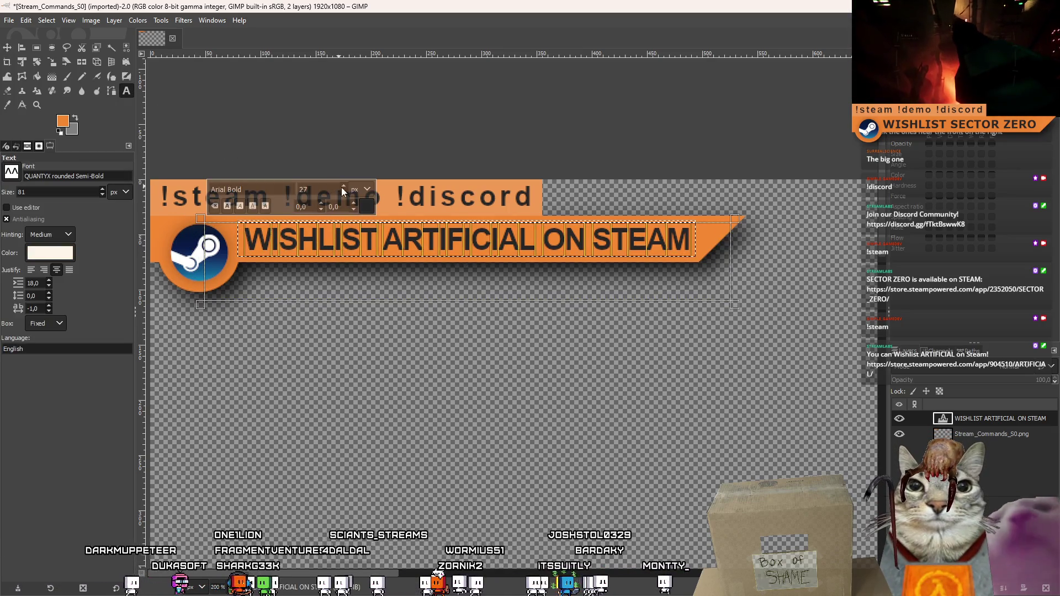
click(345, 192)
click(346, 193)
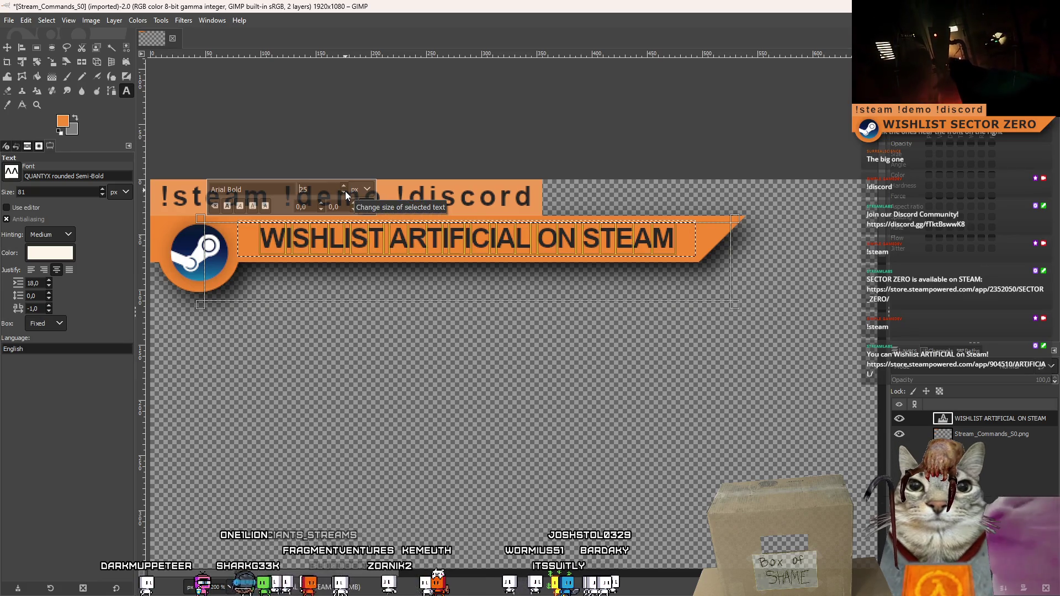
click(7, 47)
drag(335, 246, 338, 249)
click(999, 436)
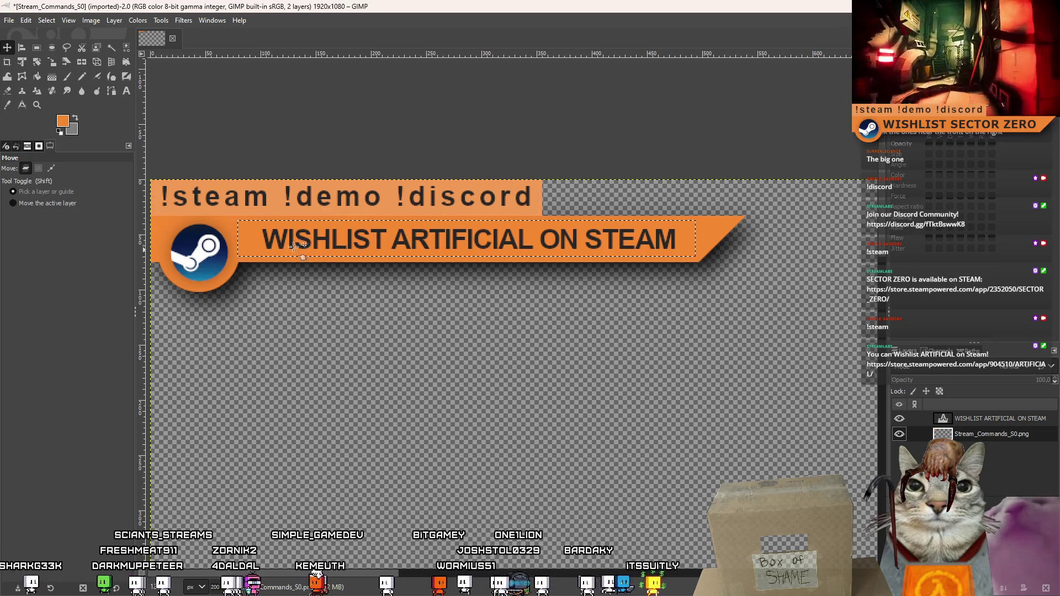
click(9, 20)
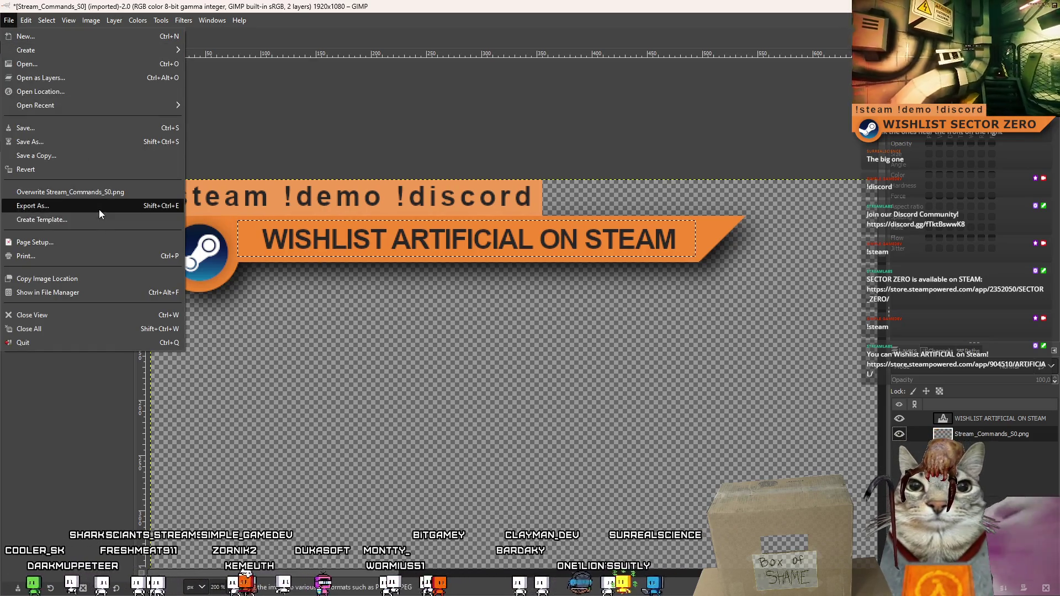
Save the banner project as Stream_Commands_S0.xcf.
click(57, 143)
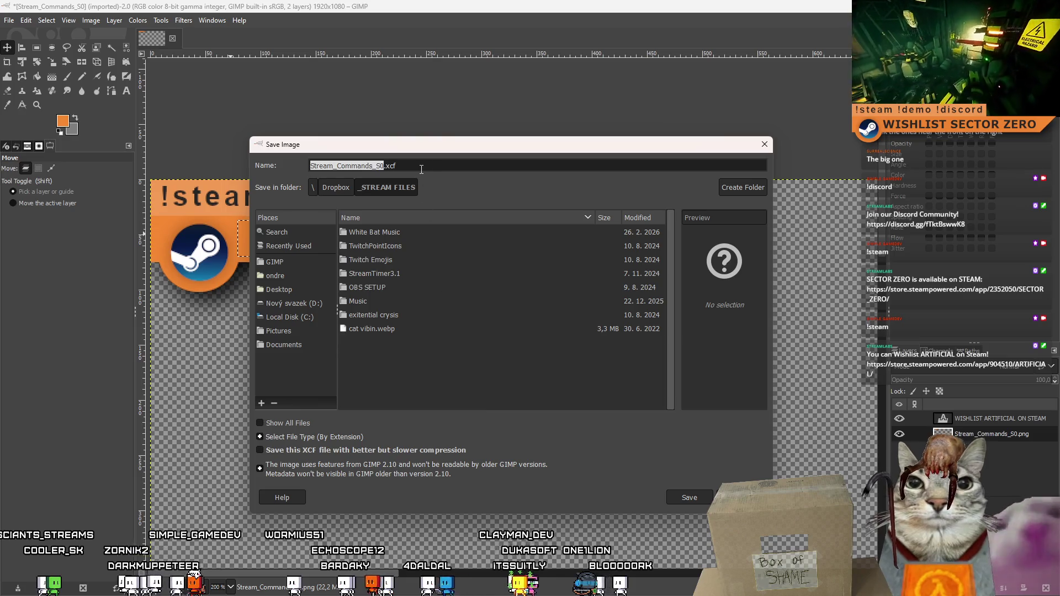
click(381, 165)
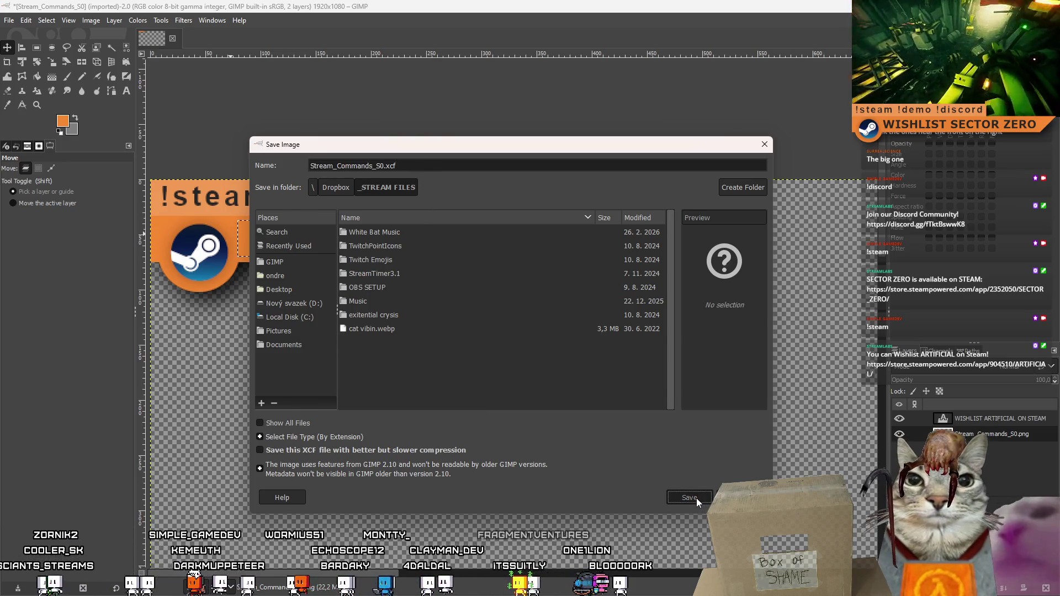
click(695, 499)
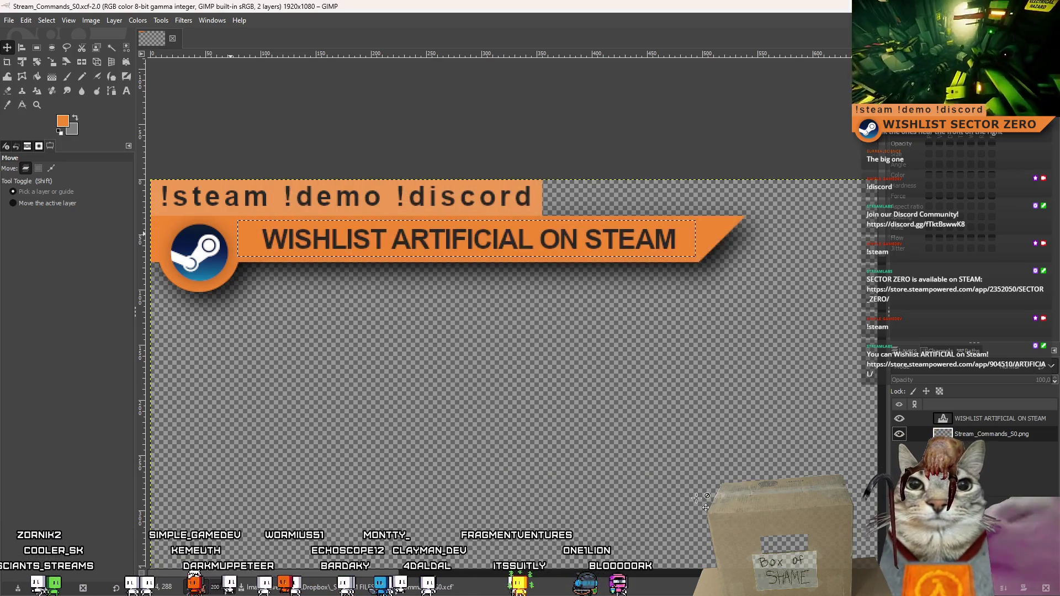
Delete the WISHLIST ARTIFICIAL ON STEAM text layer instead of flattening, and clear the selection.
right_click(968, 428)
key(alt+i)
key(f)
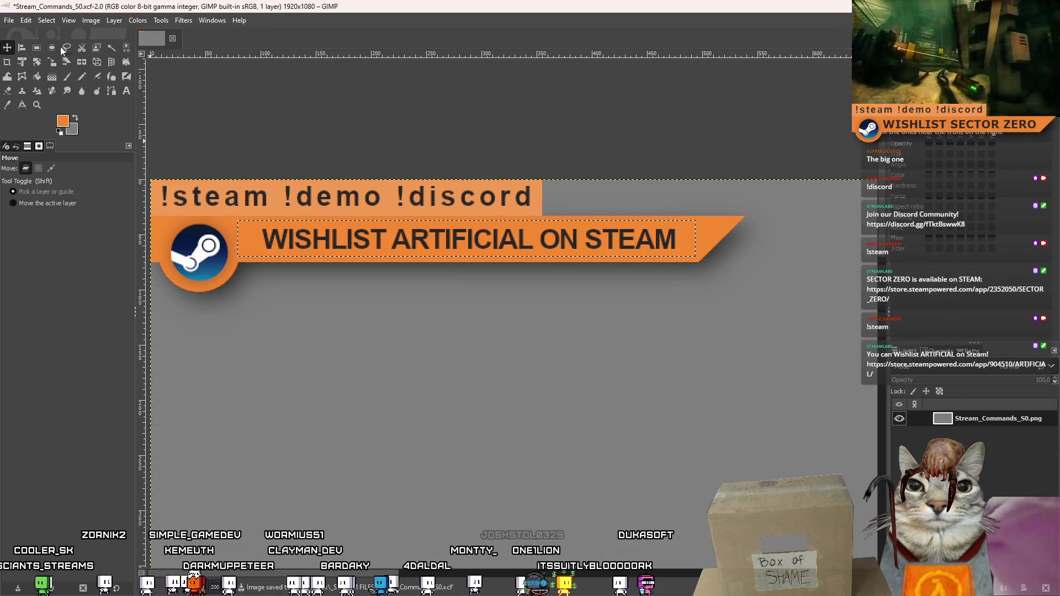
key(ctrl+z)
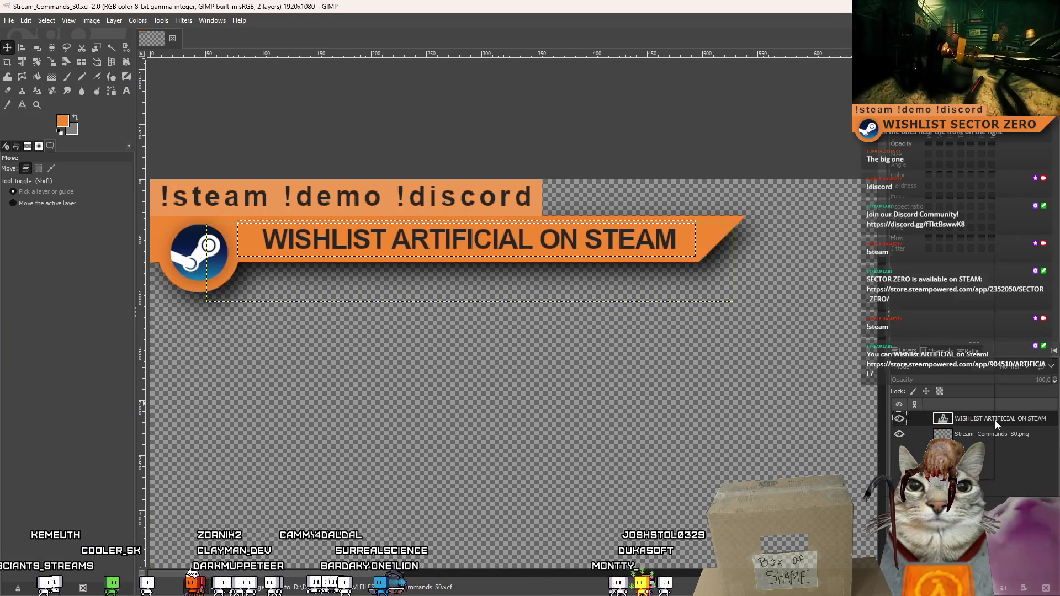
right_click(994, 421)
click(919, 170)
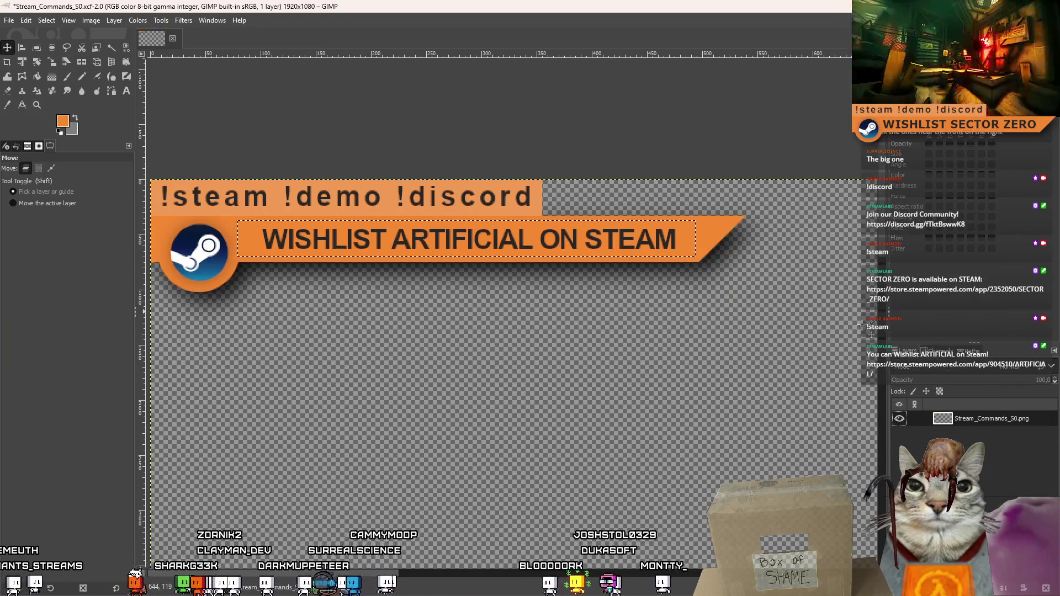
click(37, 50)
click(380, 327)
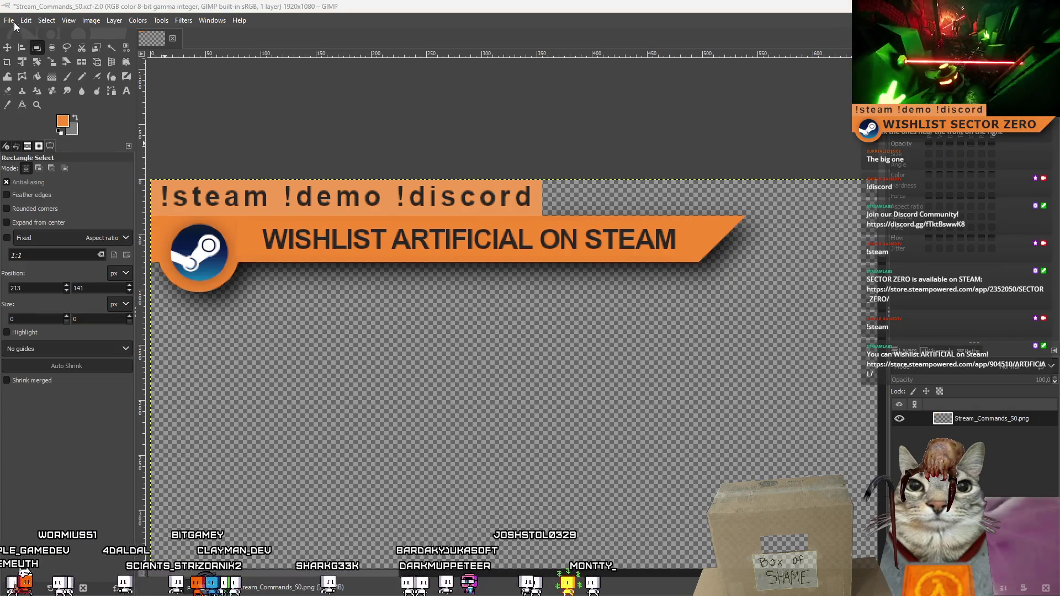
Export the banner as Stream_Commands_ART.png.
click(11, 21)
click(79, 209)
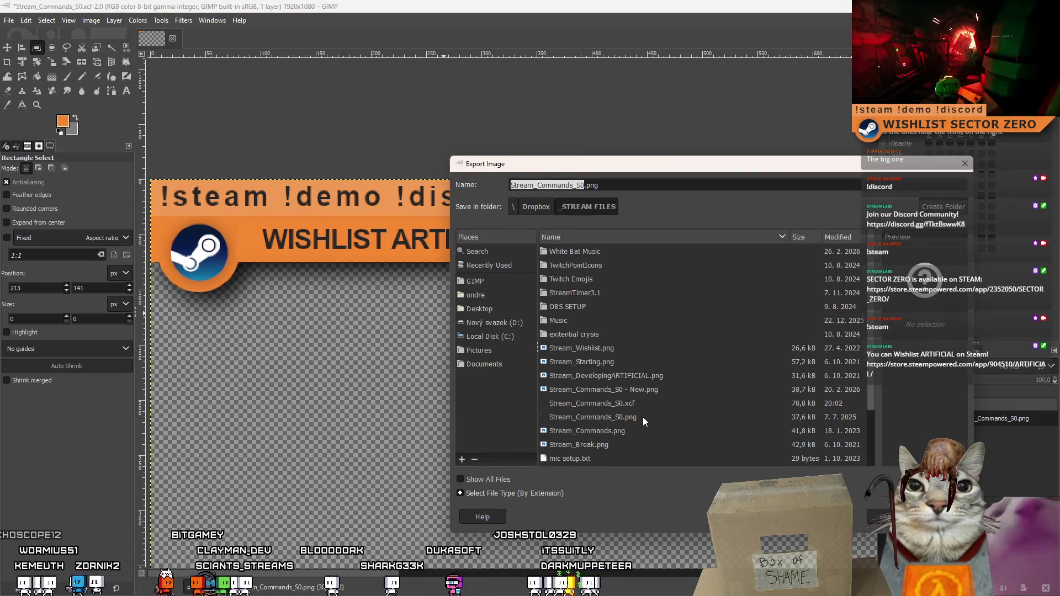
click(627, 419)
click(584, 185)
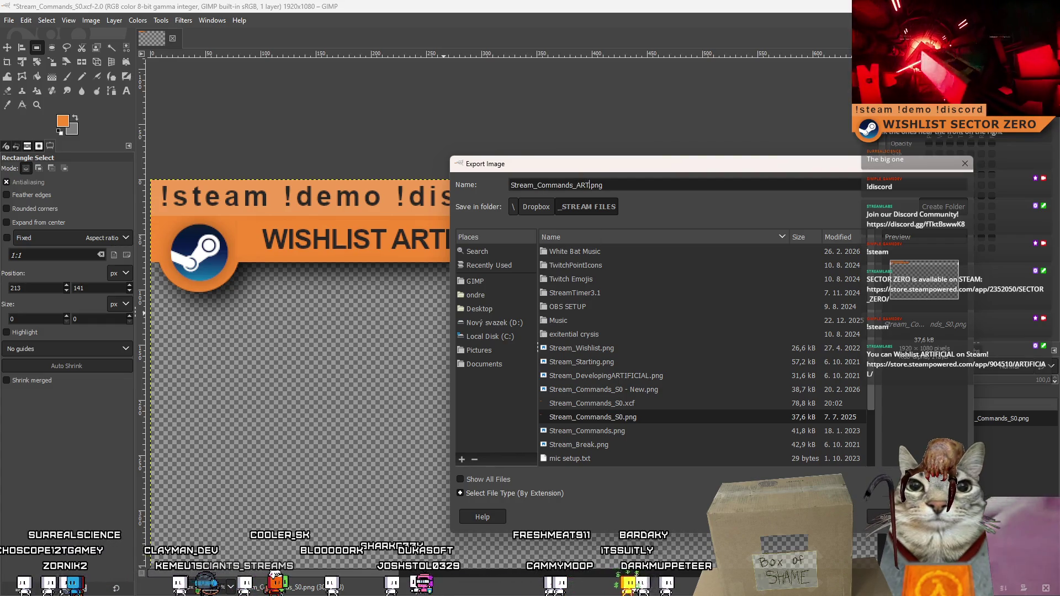
key(Return)
key(Return)
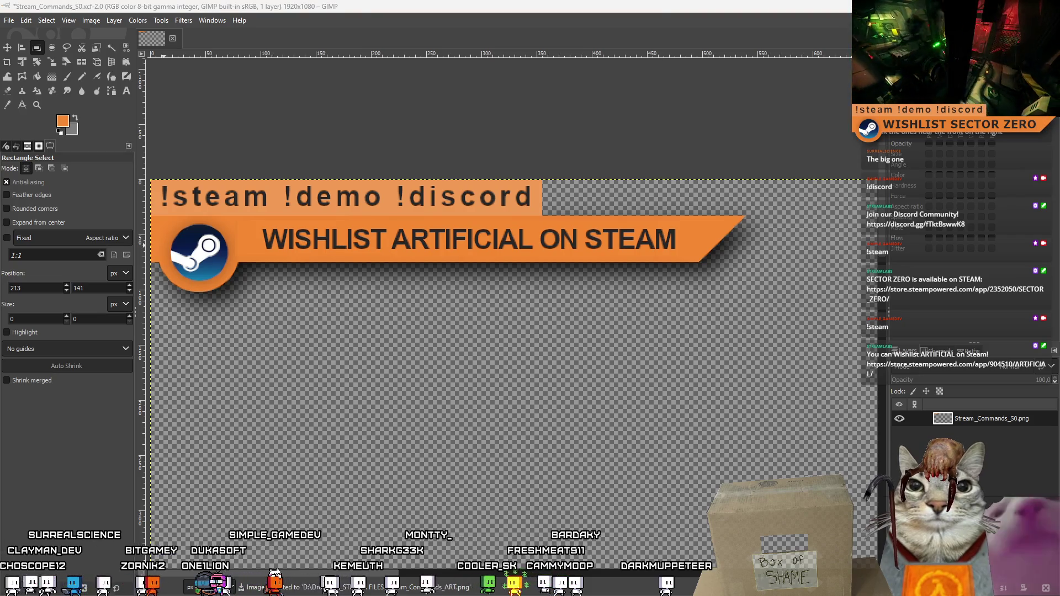
key(alt+Tab)
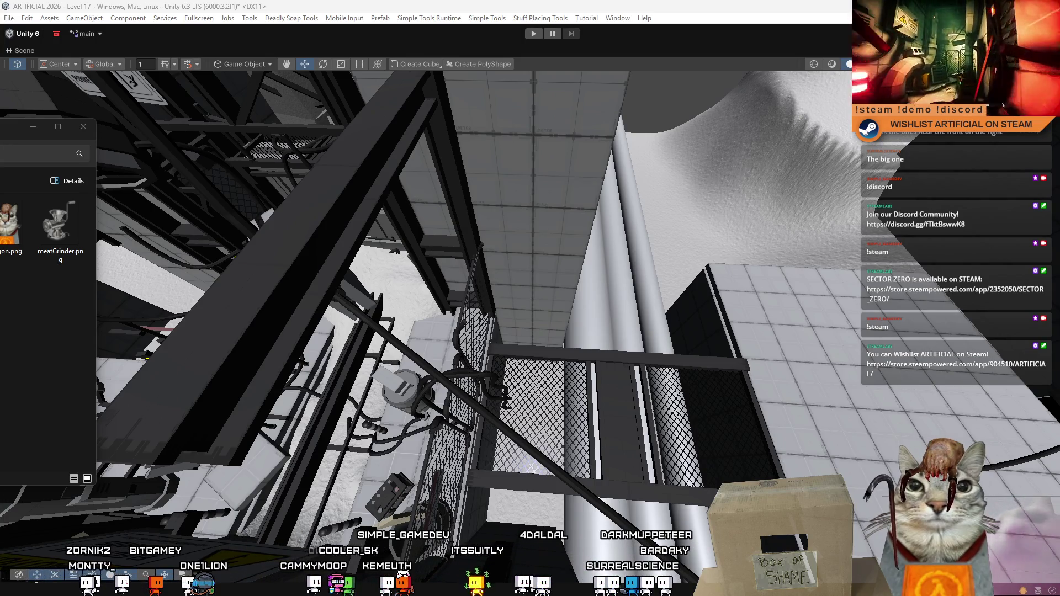
Return from Unity to the Stream_Commands_S0.xcf banner in GIMP.
key(alt+Tab)
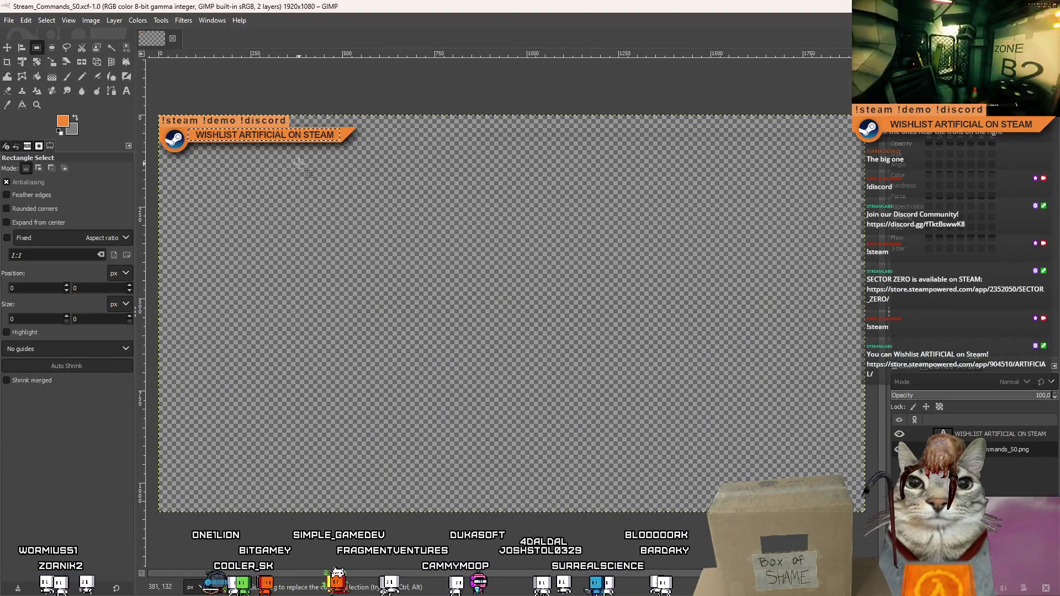
Select the !discord label in the banner's top tab, then cut and paste it as a floating piece.
scroll(236, 99, up, 5)
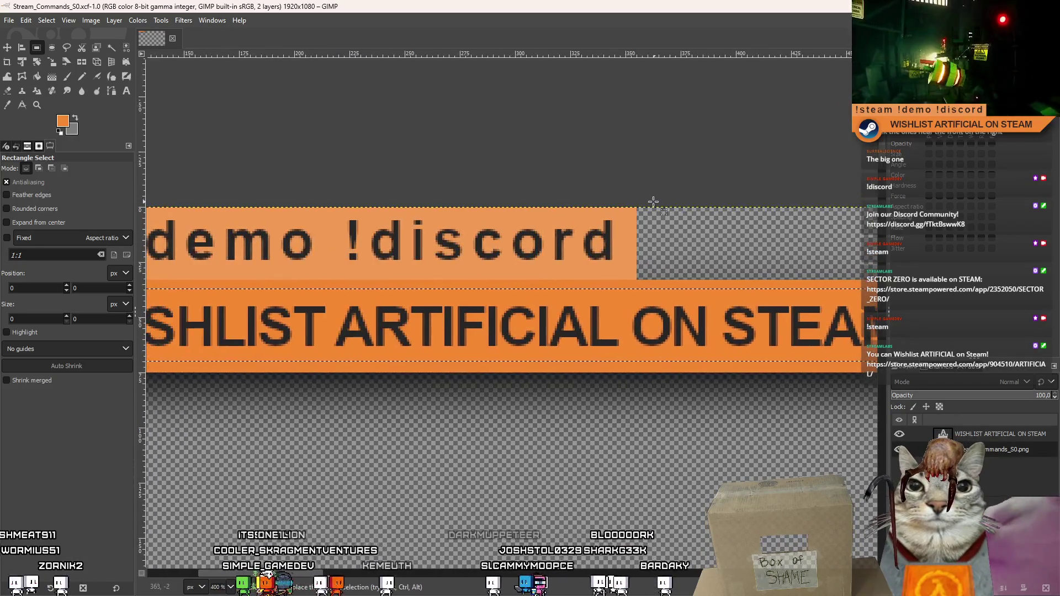
mouse_move(650, 206)
mouse_down()
mouse_move(327, 278)
mouse_move(337, 282)
mouse_up()
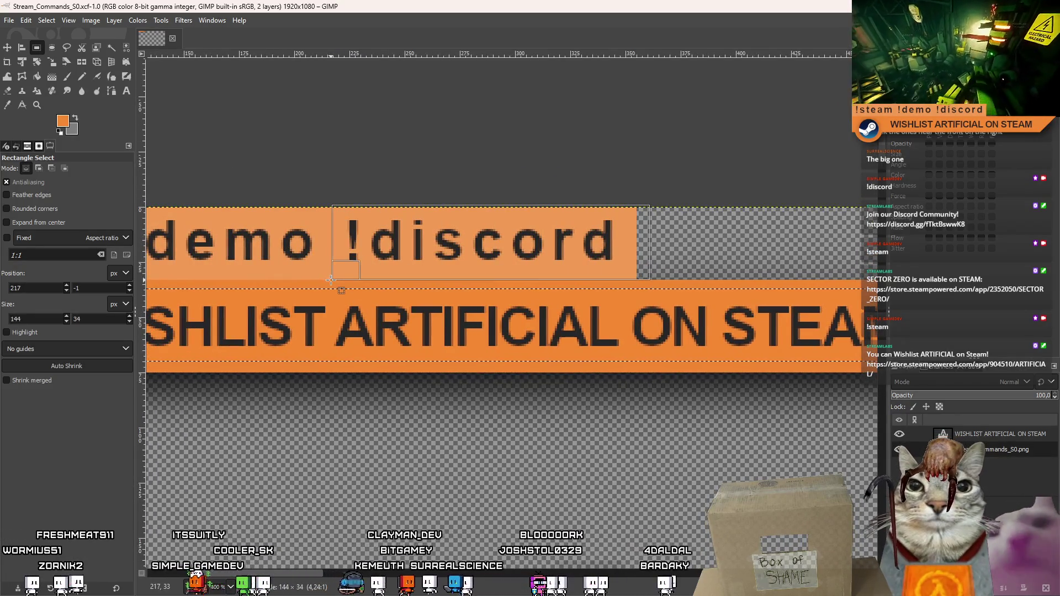
scroll(420, 281, left, 5)
drag(507, 263, 498, 264)
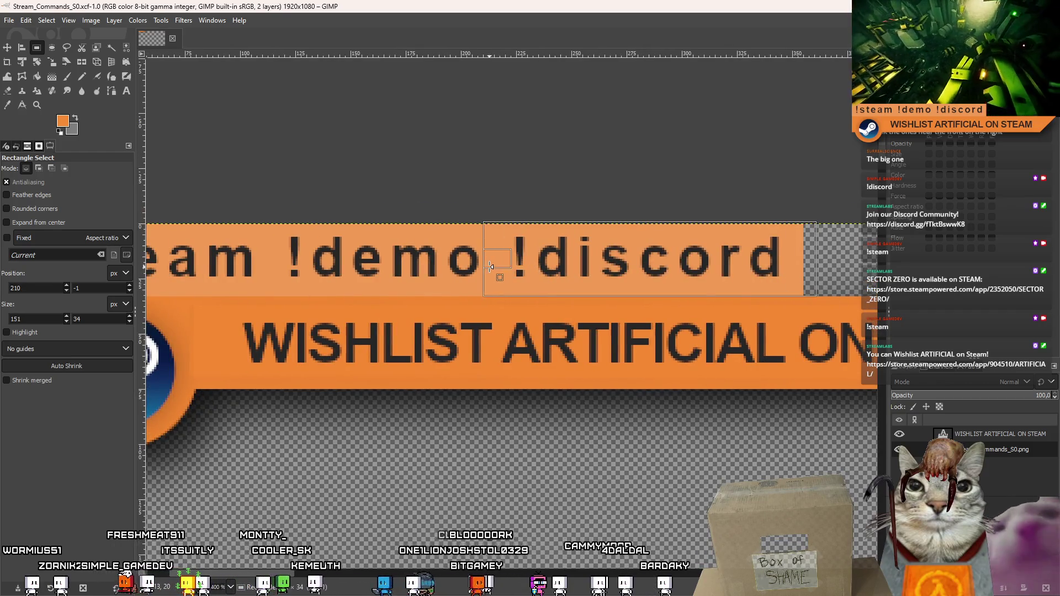
scroll(530, 263, left, 1)
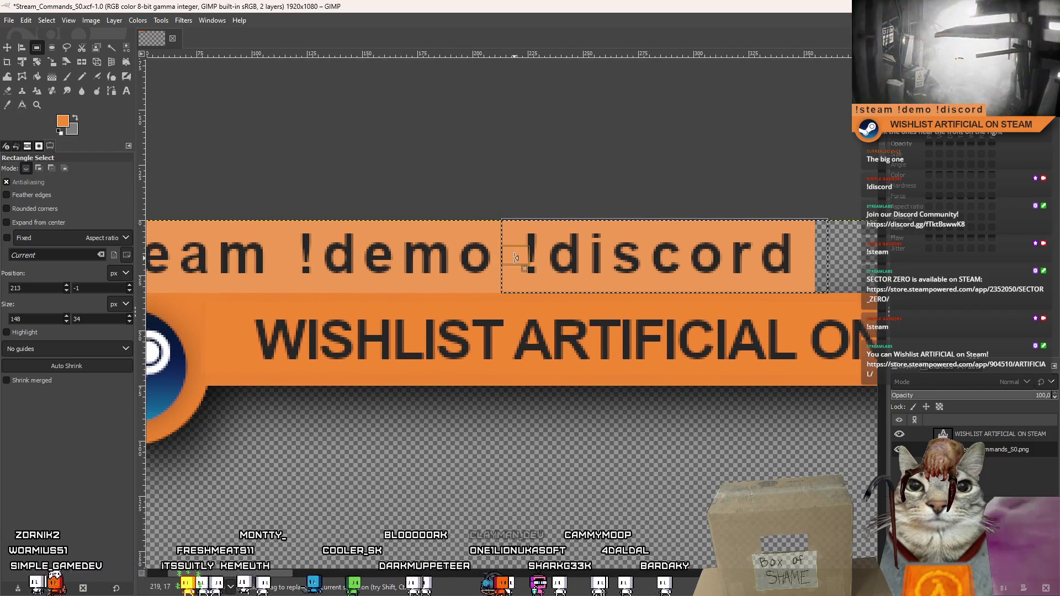
key(ctrl+x)
key(ctrl+v)
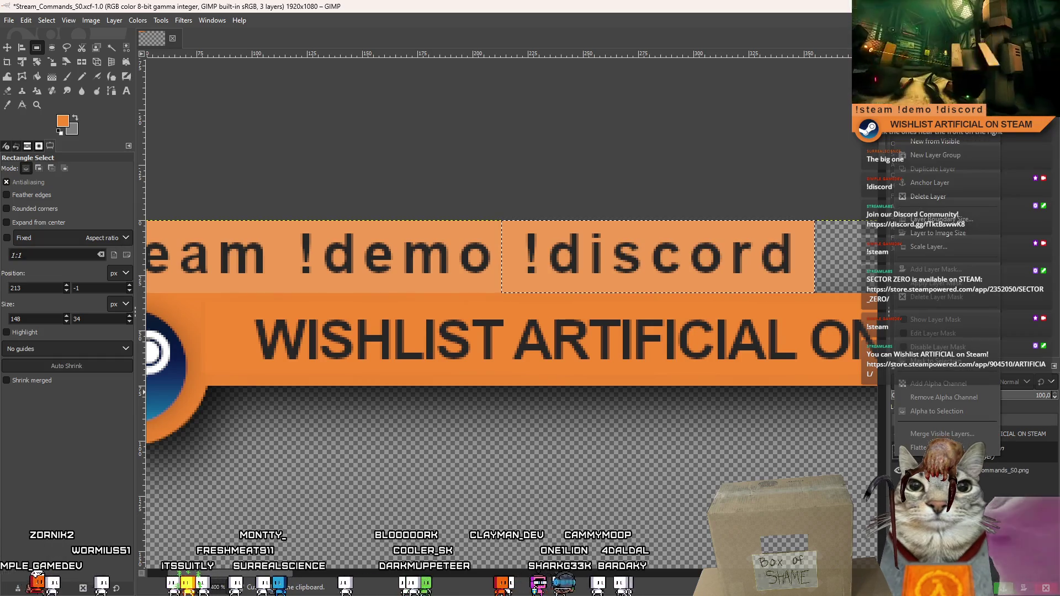
Move !discord over !demo so it sits right after !steam, level with it.
key(m)
key(minus)
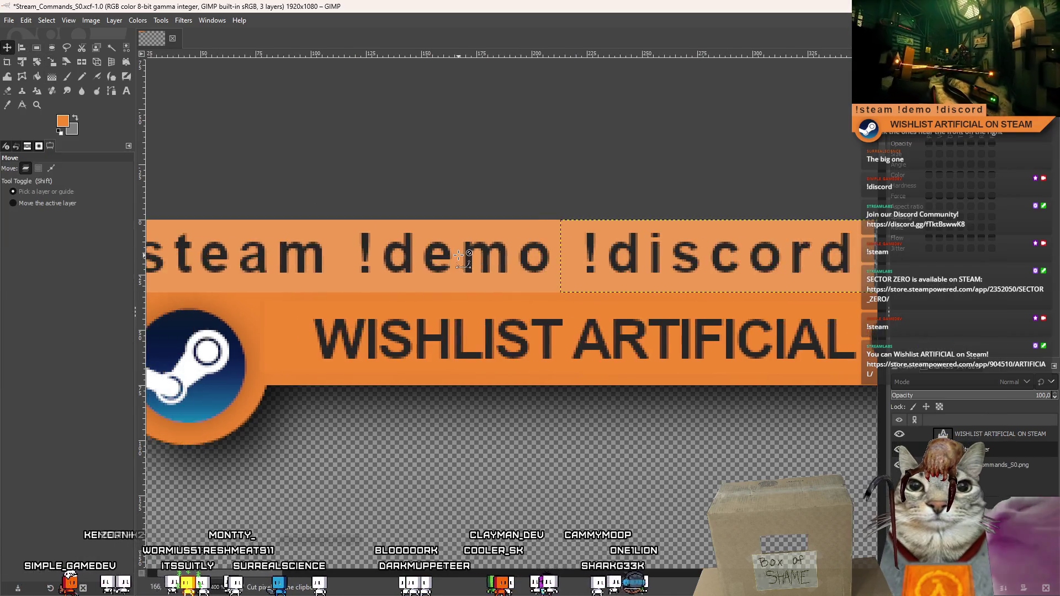
drag(614, 248, 466, 250)
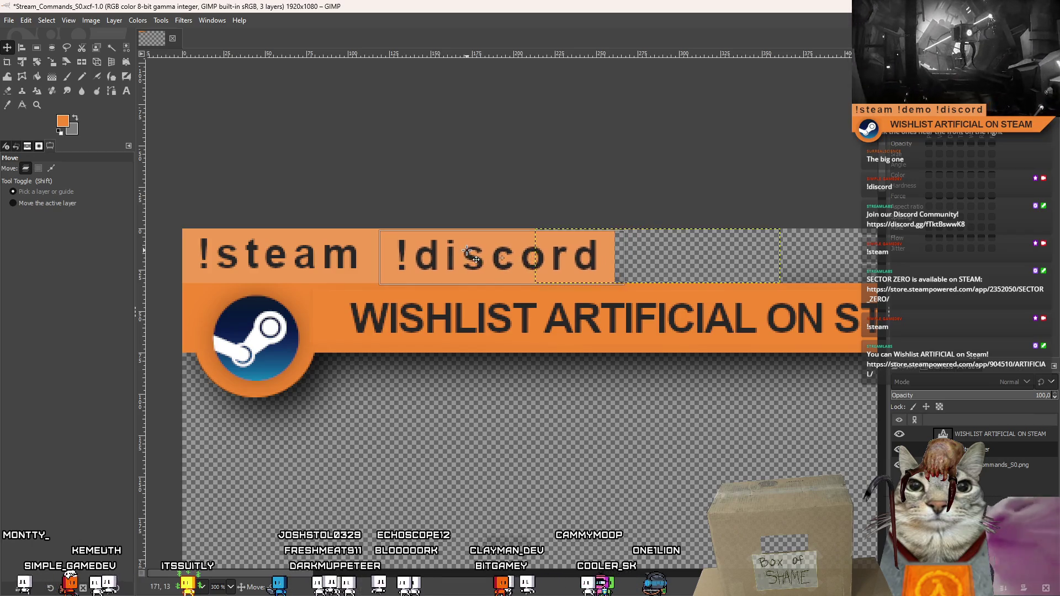
key(Left)
key(Left)
key(Left)
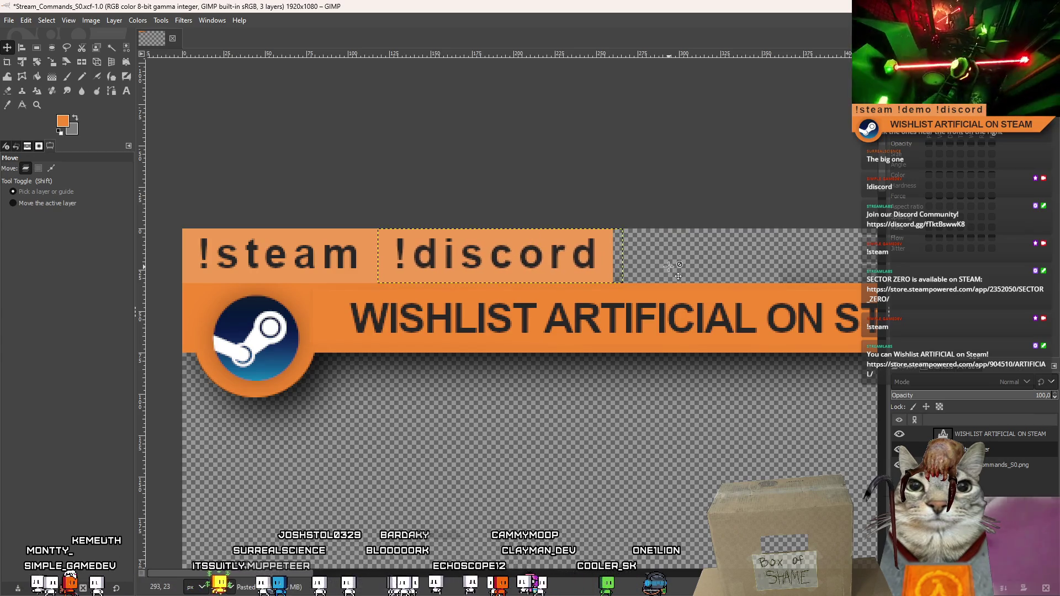
key(Right)
key(Right)
key(Right)
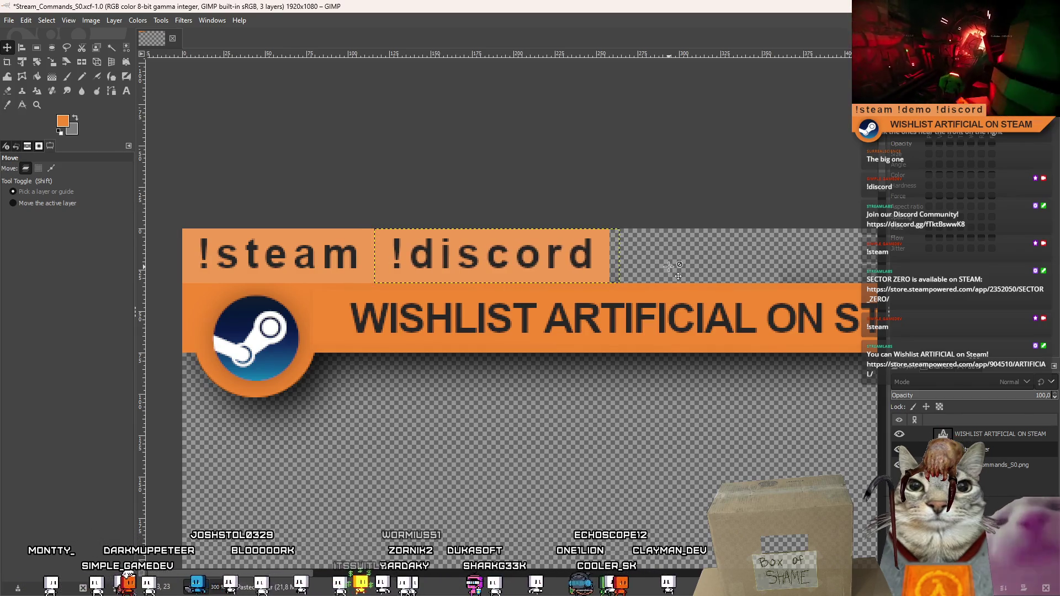
mouse_move(512, 258)
mouse_down()
mouse_move(509, 173)
mouse_move(505, 257)
mouse_move(491, 229)
mouse_move(491, 256)
mouse_up()
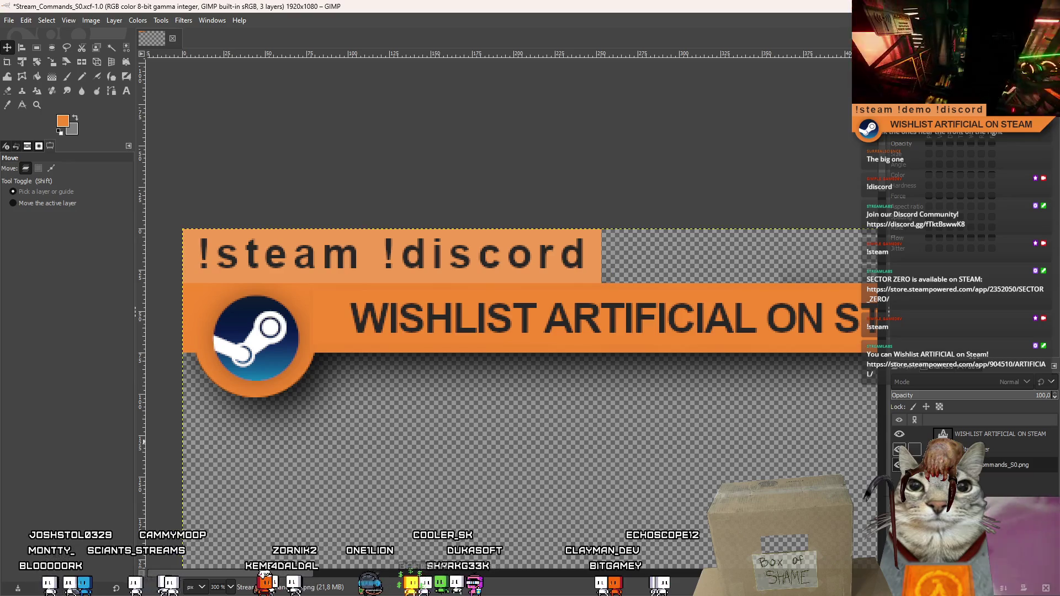
Save the edited Stream_Commands_S0.xcf project with the WISHLIST layer active.
click(985, 436)
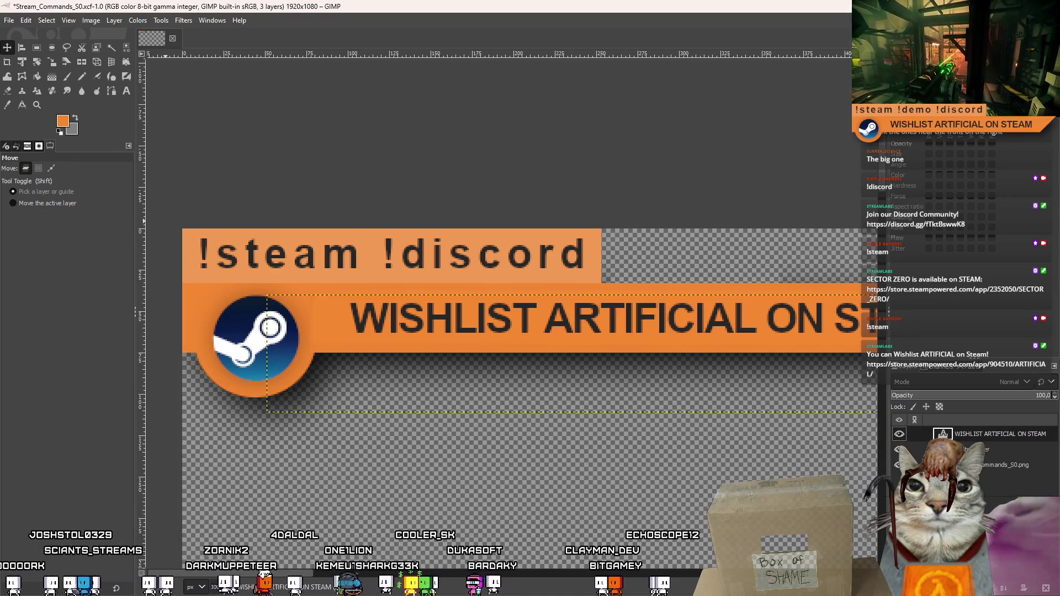
click(10, 24)
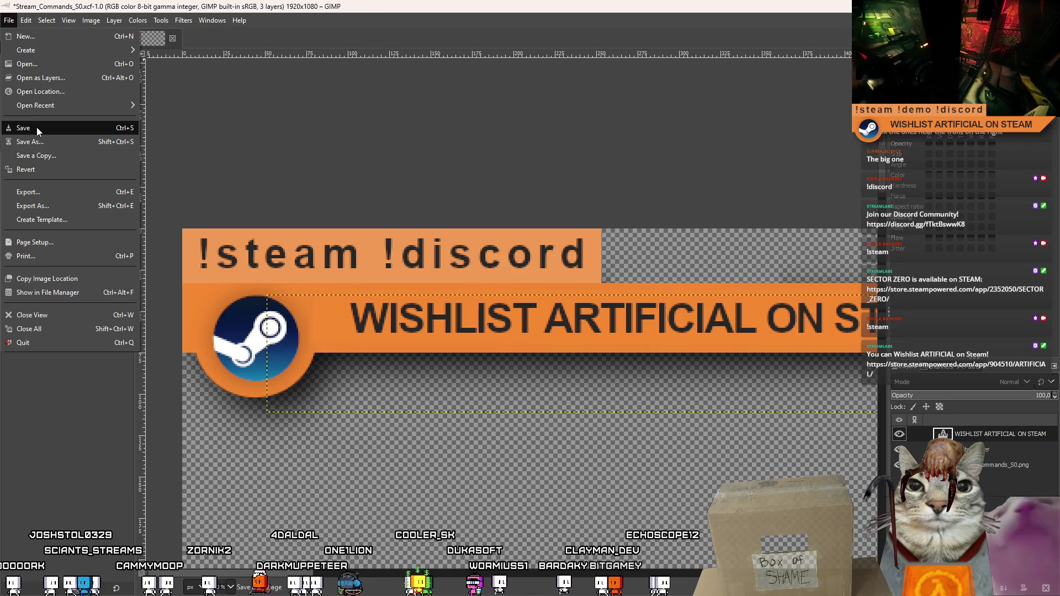
click(50, 130)
Re-export the banner over Stream_Commands_ART.png, replacing the existing file with default settings.
click(8, 21)
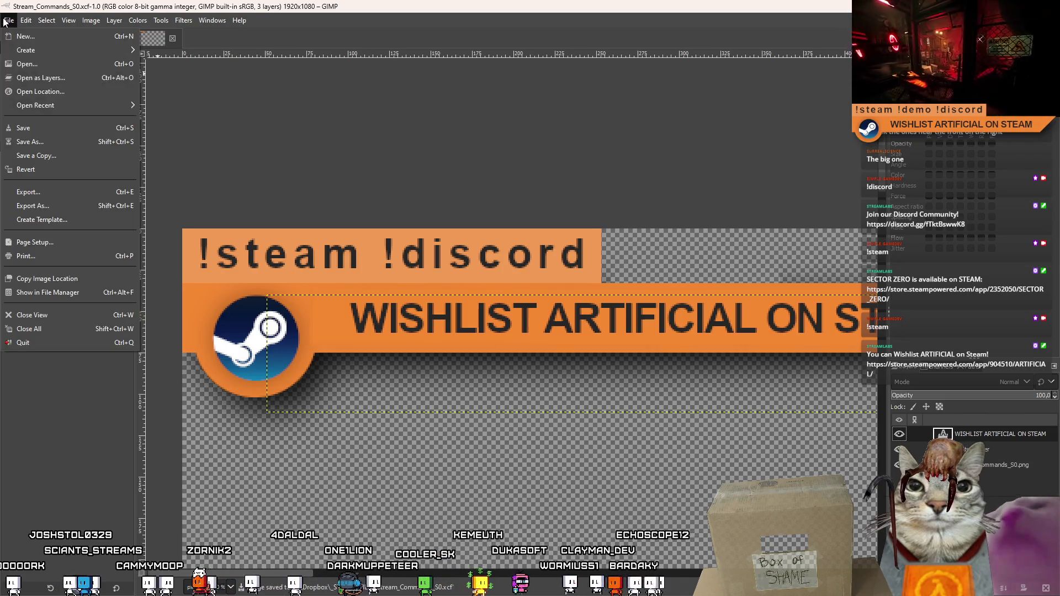
click(66, 206)
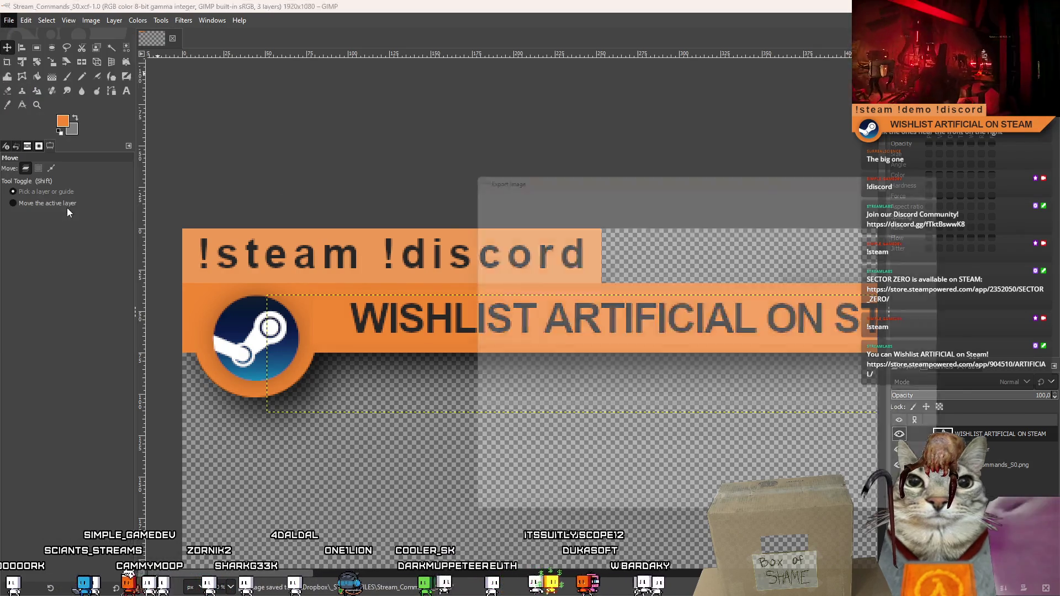
scroll(877, 375, down, 3)
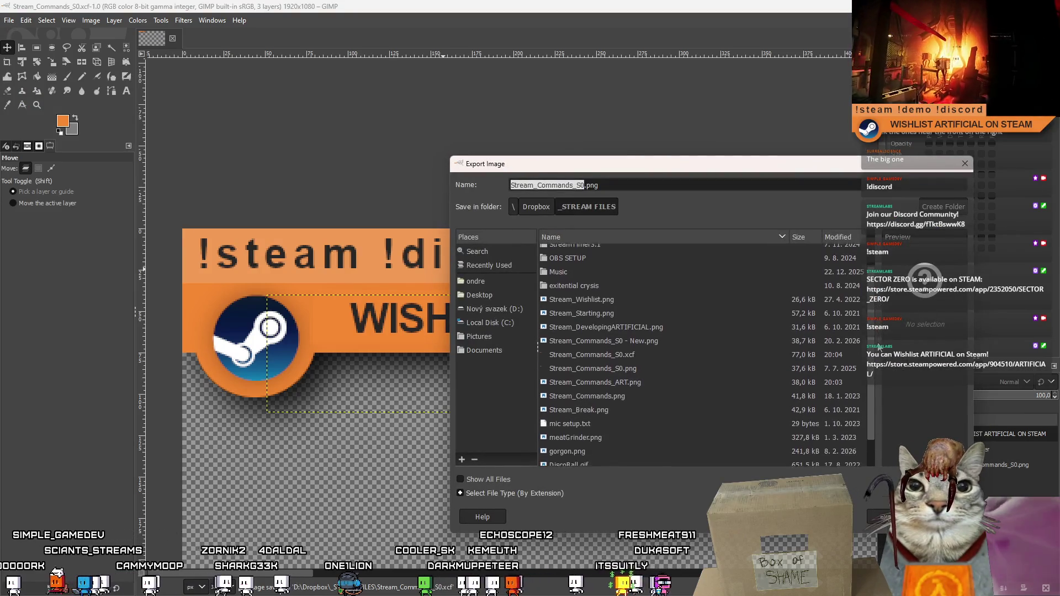
click(632, 350)
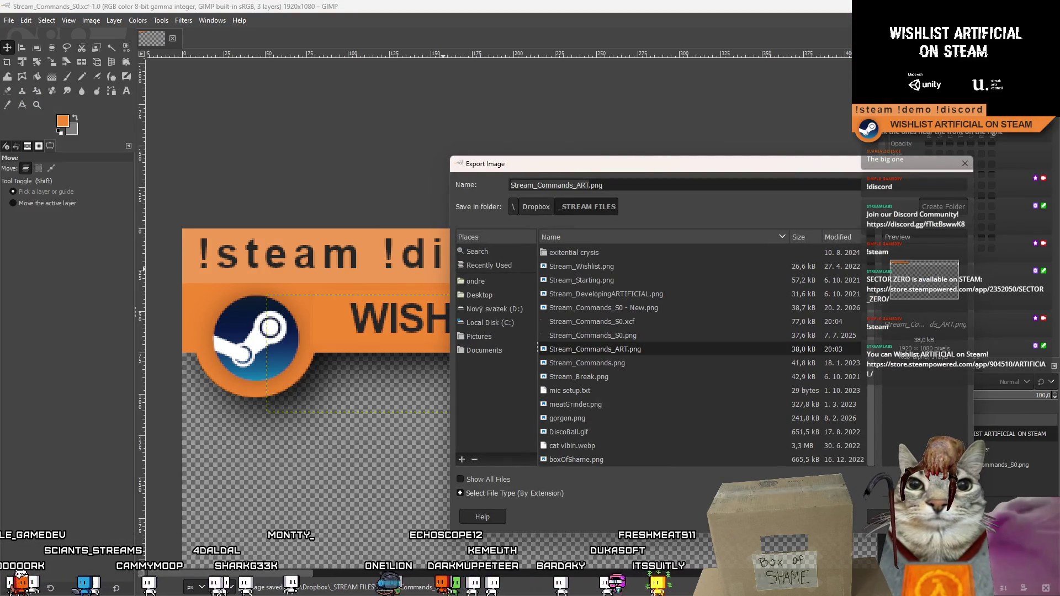
key(Return)
click(788, 394)
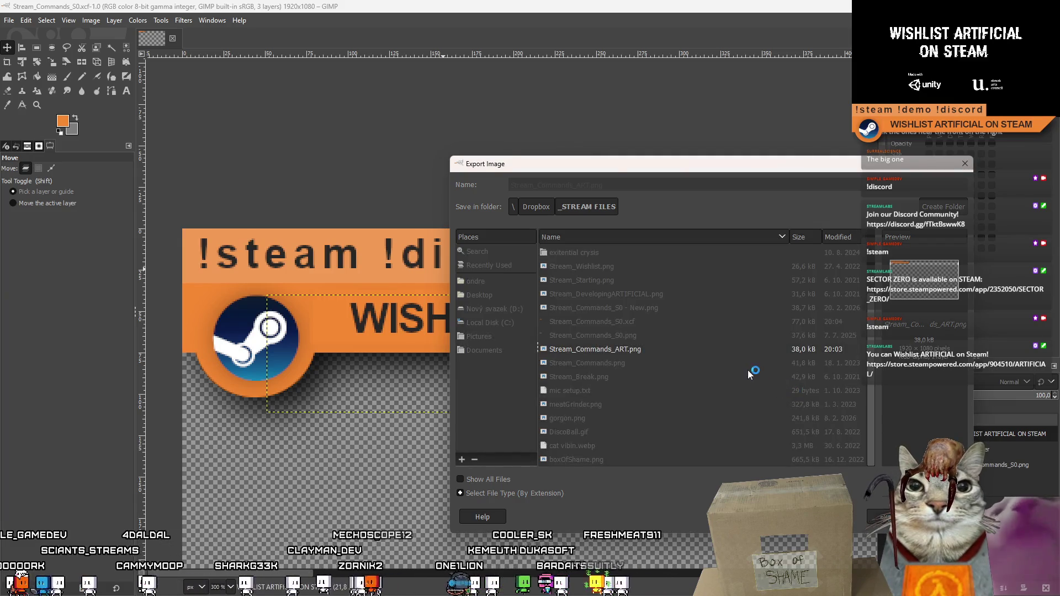
click(534, 432)
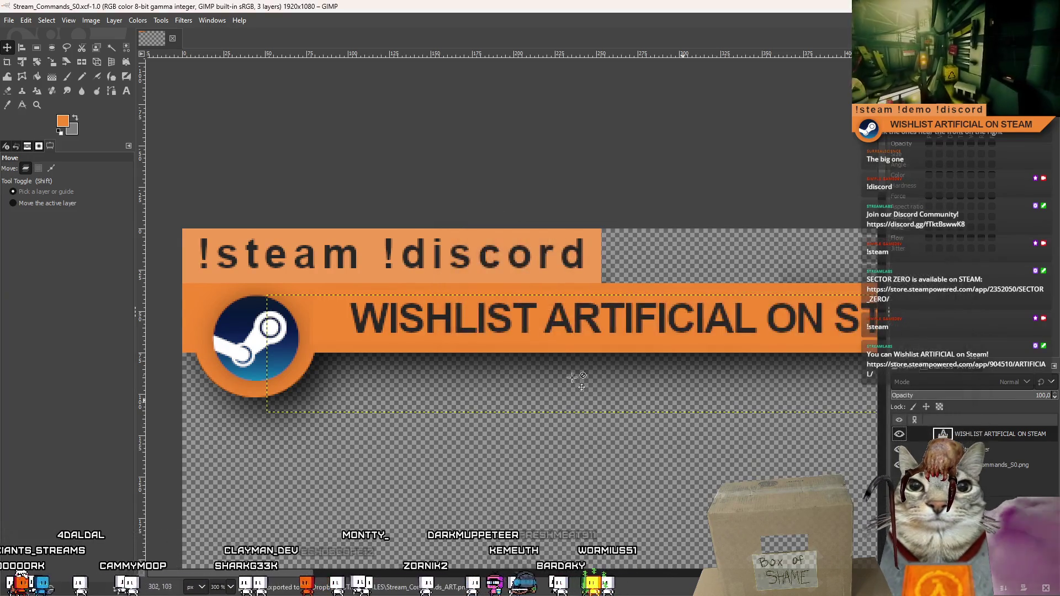
key(alt+Tab)
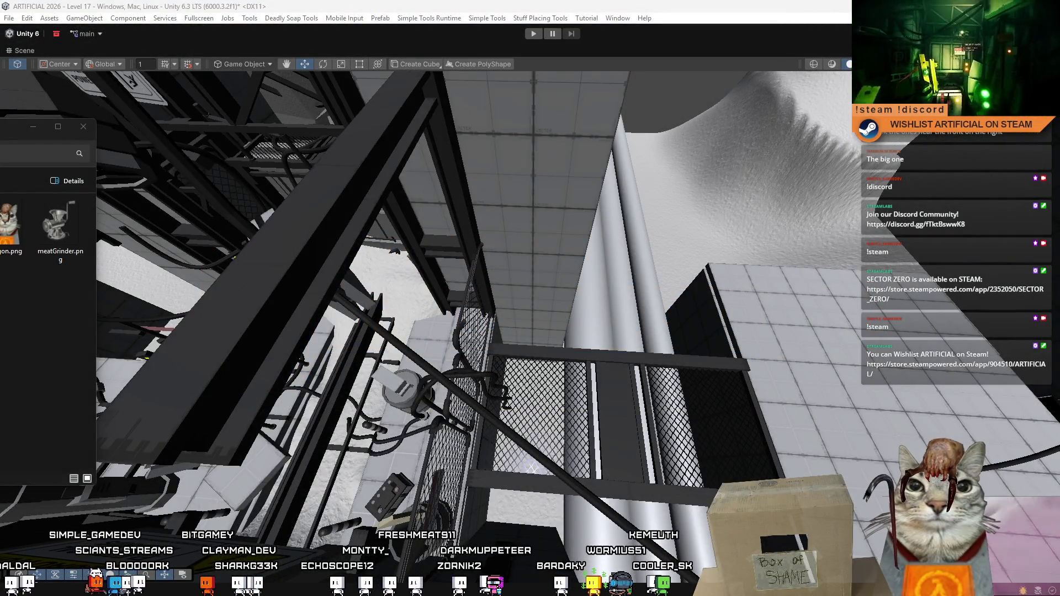
drag(110, 409, 512, 305)
scroll(513, 304, up, 2)
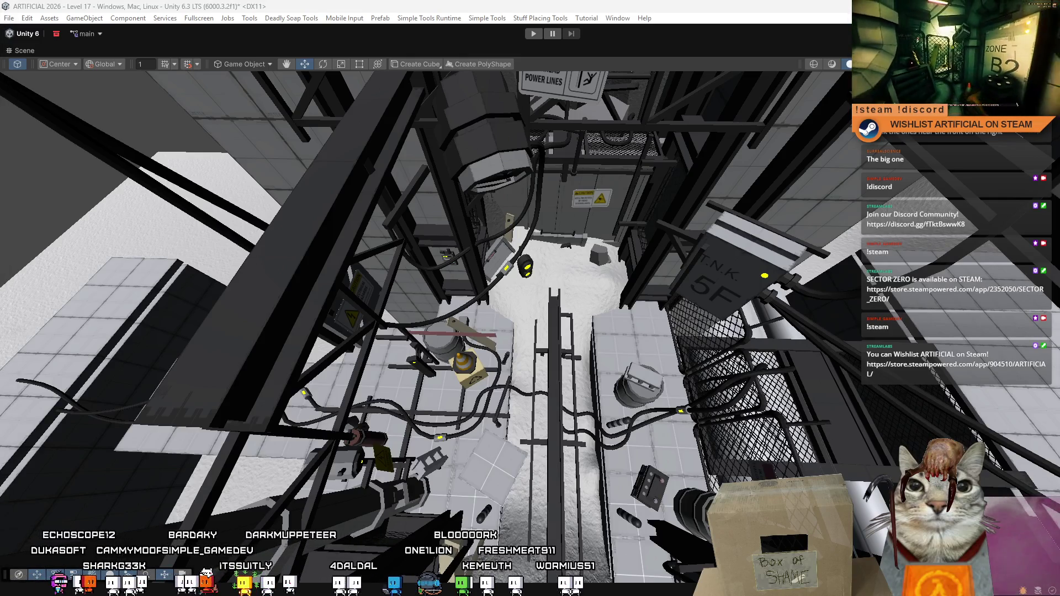
mouse_move(464, 260)
alt+mouse_down()
mouse_move(687, 293)
mouse_move(444, 300)
mouse_move(524, 334)
mouse_move(268, 166)
alt+mouse_up()
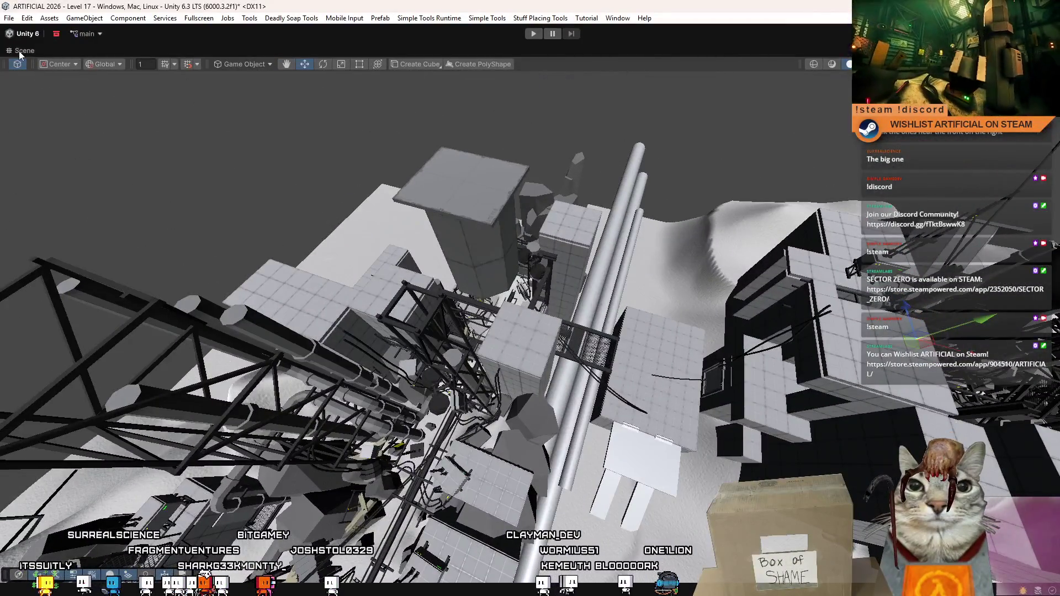
Restore the Scene view and frame Exit_InsideDetail, orbiting to an overhead view.
double_click(23, 51)
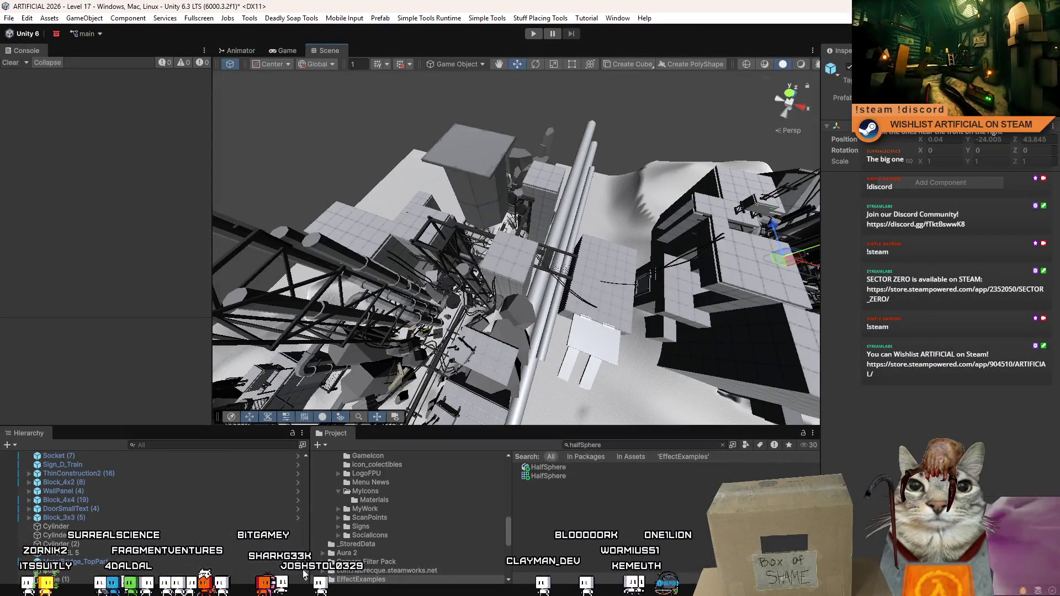
scroll(147, 473, up, 2)
click(155, 467)
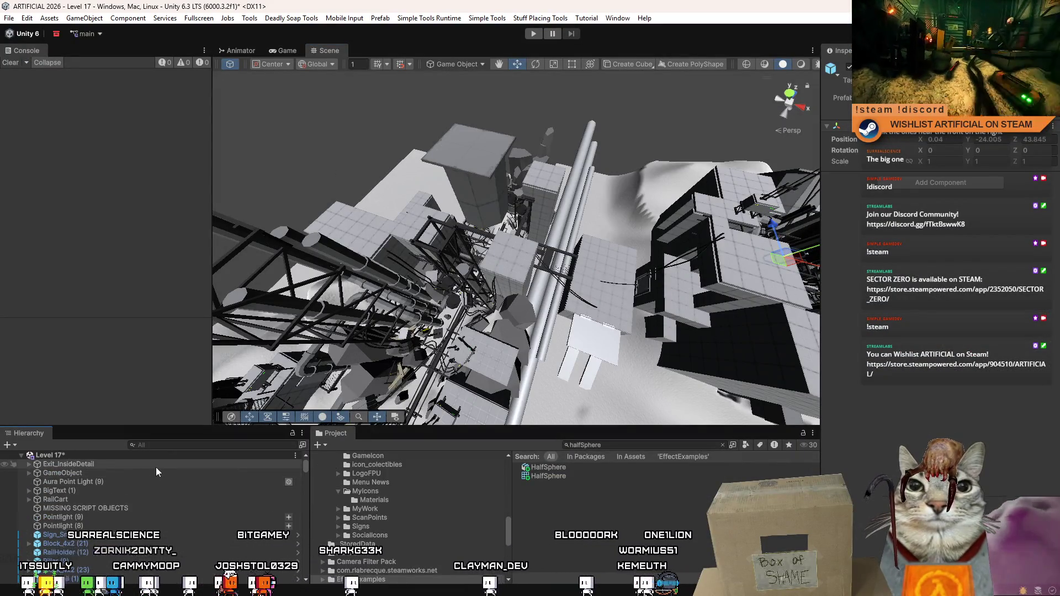
key(f)
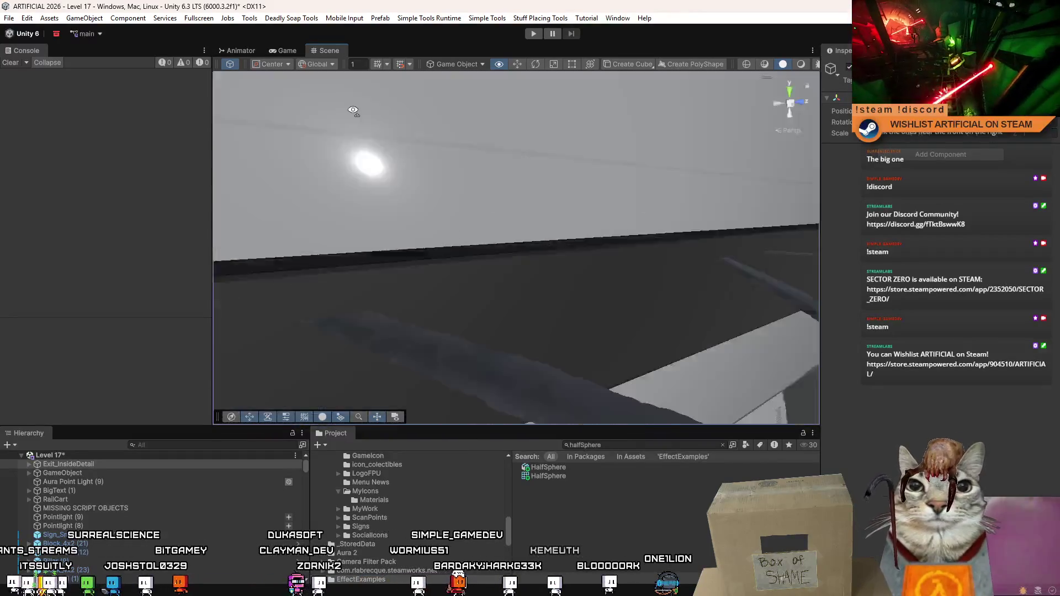
drag(354, 111, 321, 254)
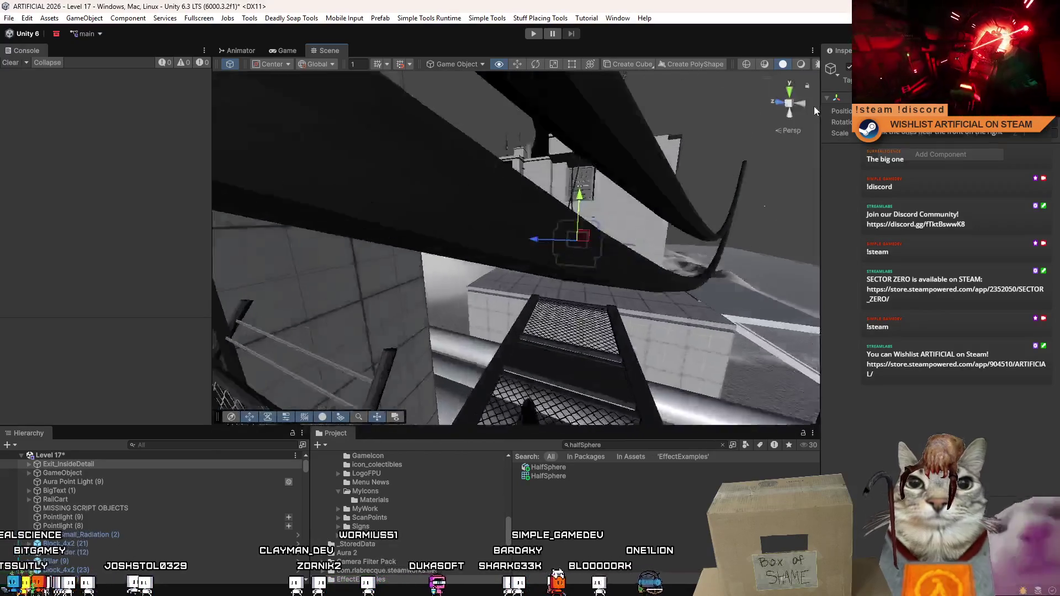
mouse_move(815, 111)
mouse_down()
mouse_move(585, 325)
mouse_move(430, 243)
mouse_up()
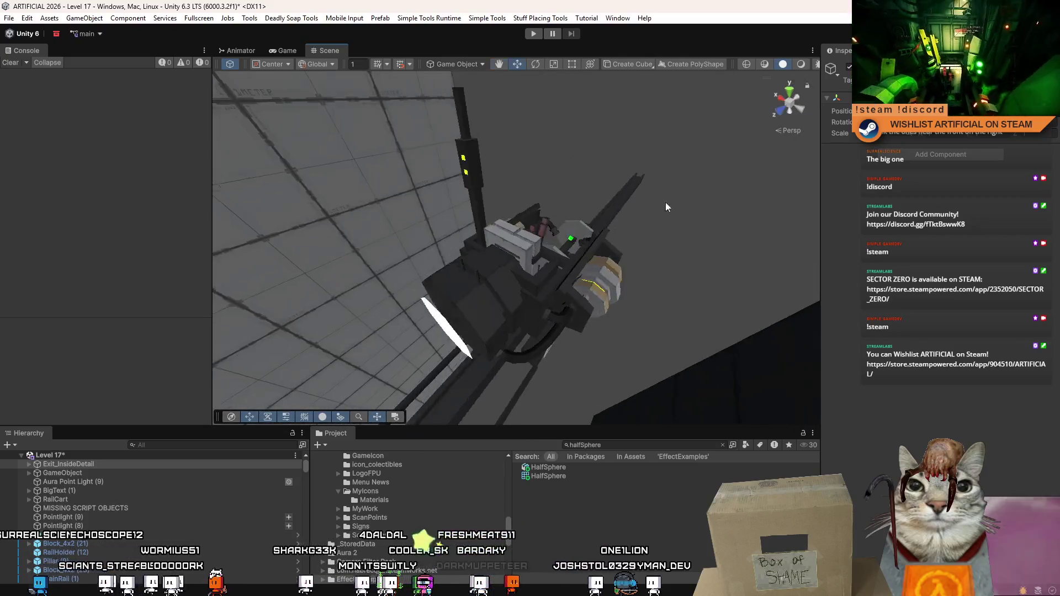
Inspect the rail cart's fuse box and RailCartBatterySlot, then find Character via the 'char' filter.
click(505, 306)
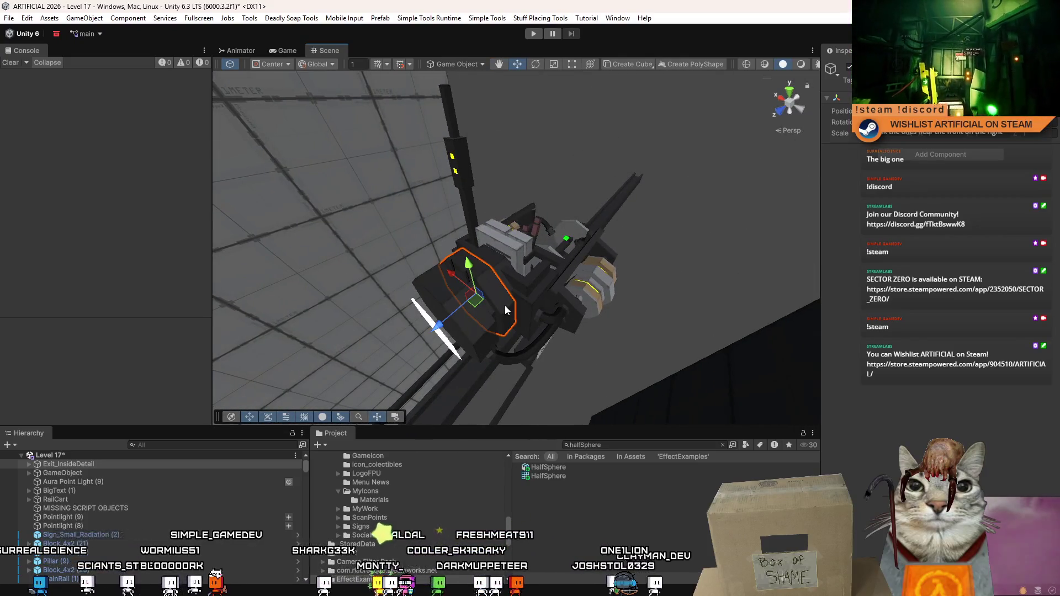
click(520, 320)
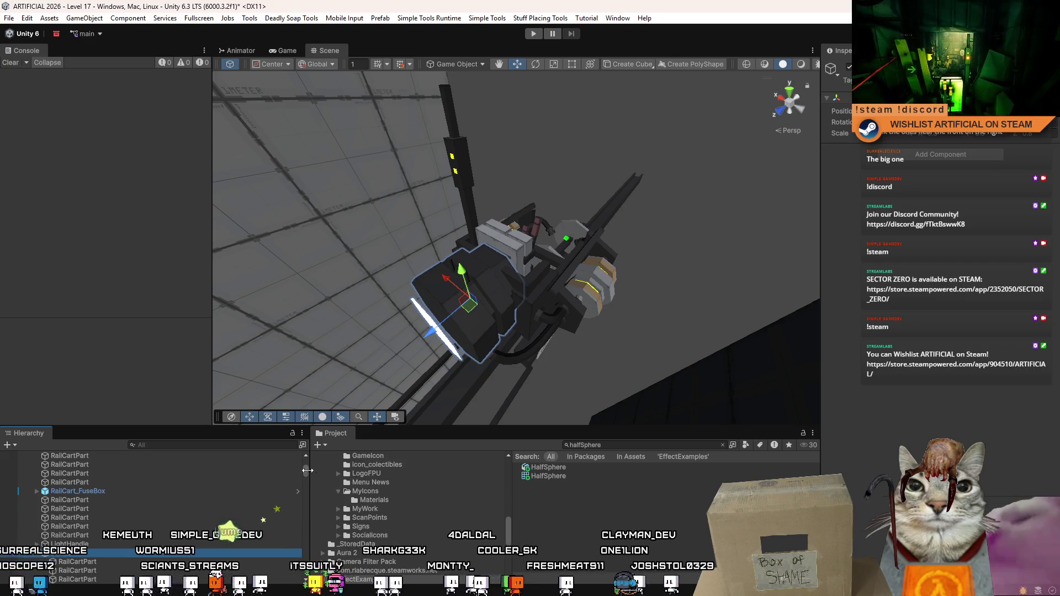
click(188, 446)
text(chara)
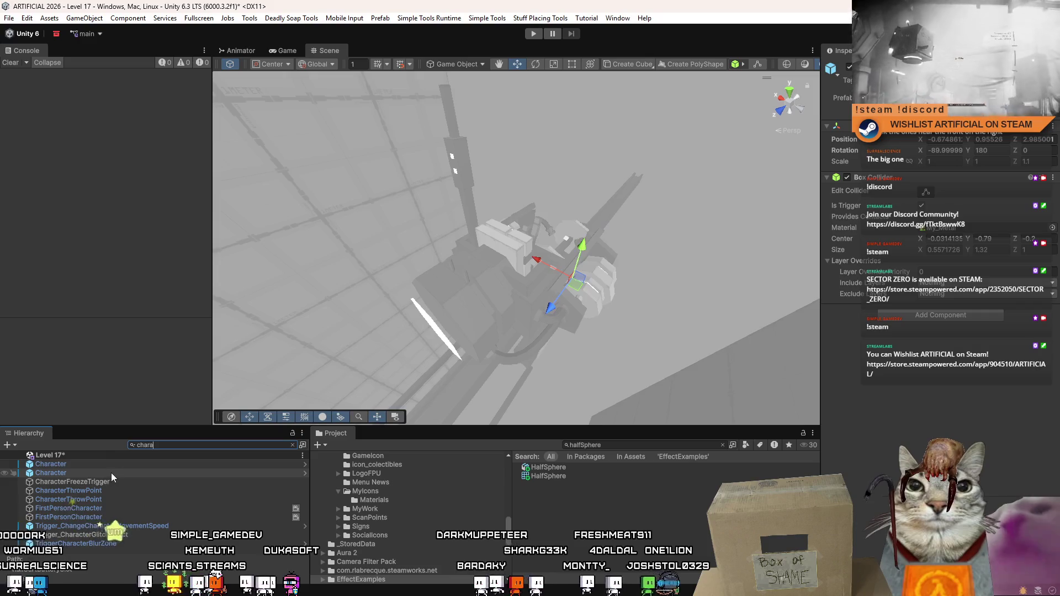
click(157, 466)
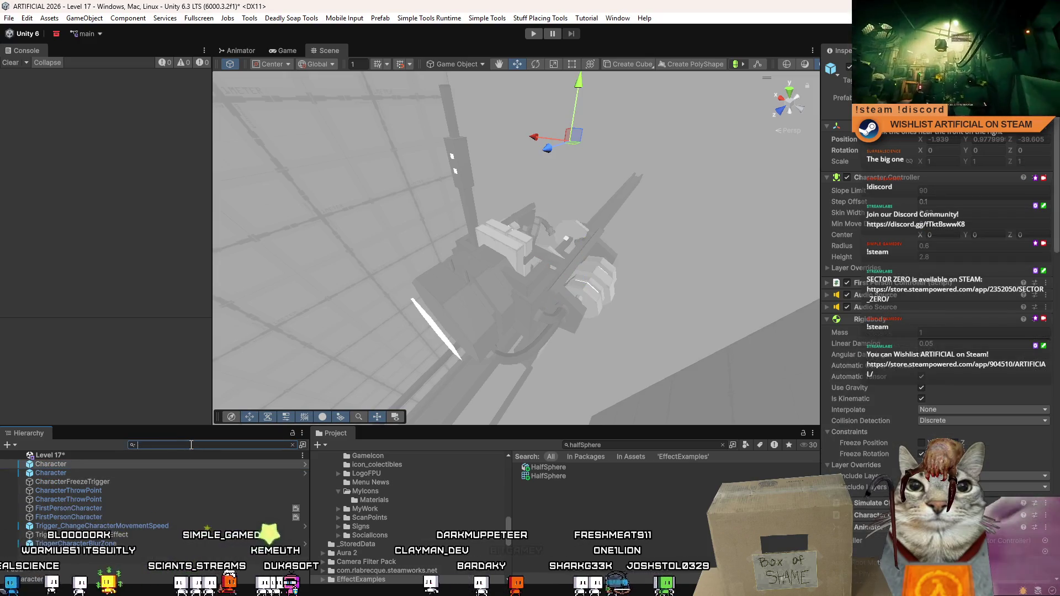
key(Escape)
Filter for 'ch' to frame the Character object, then deselect and show the Game view.
mouse_move(259, 309)
mouse_down()
mouse_move(300, 298)
mouse_move(573, 303)
mouse_move(793, 121)
mouse_up()
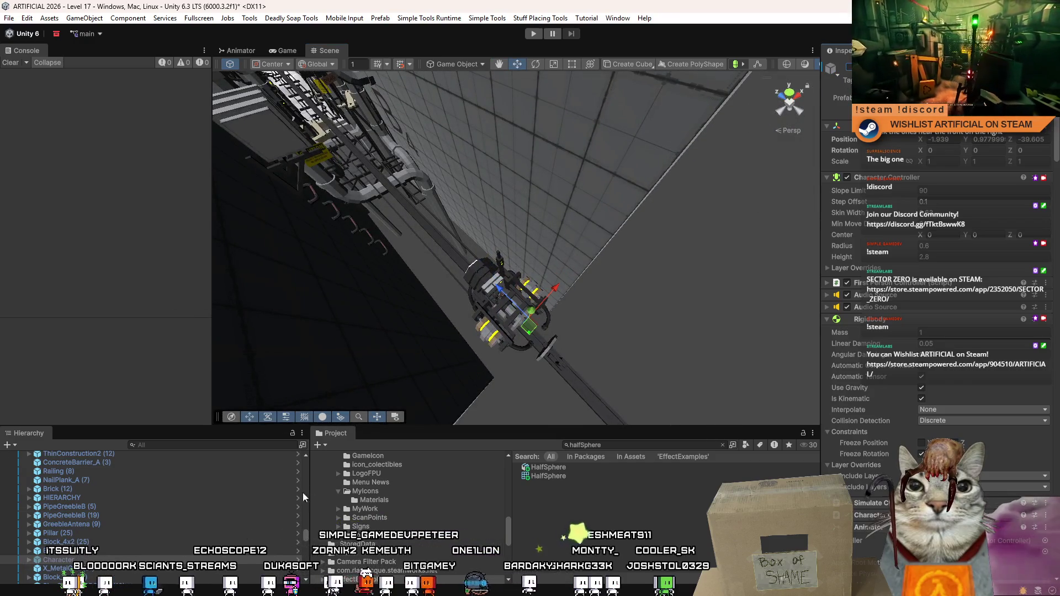
scroll(306, 544, up, 10)
click(271, 445)
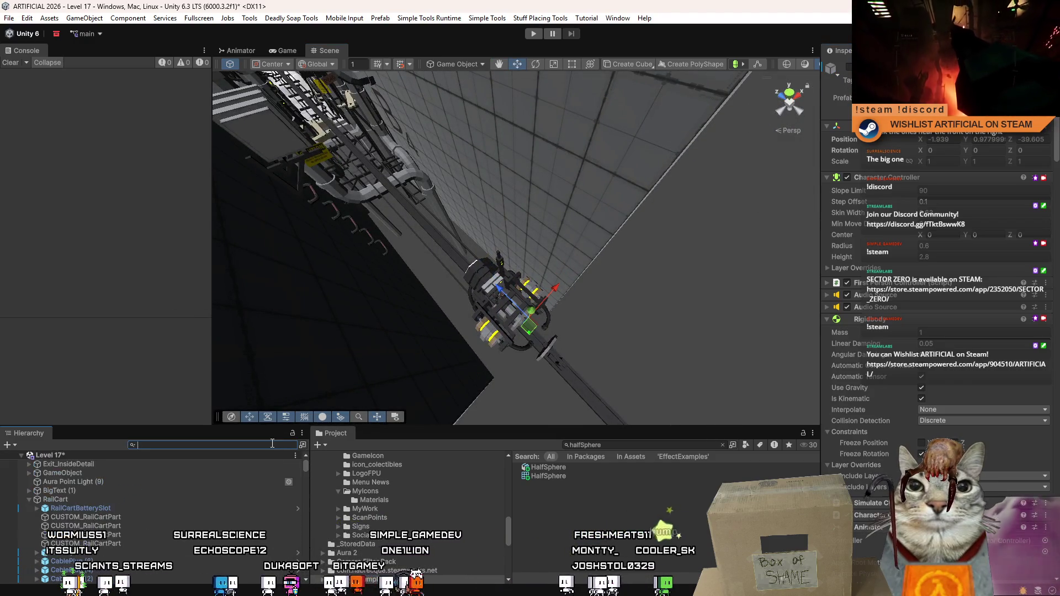
text(charac)
click(128, 473)
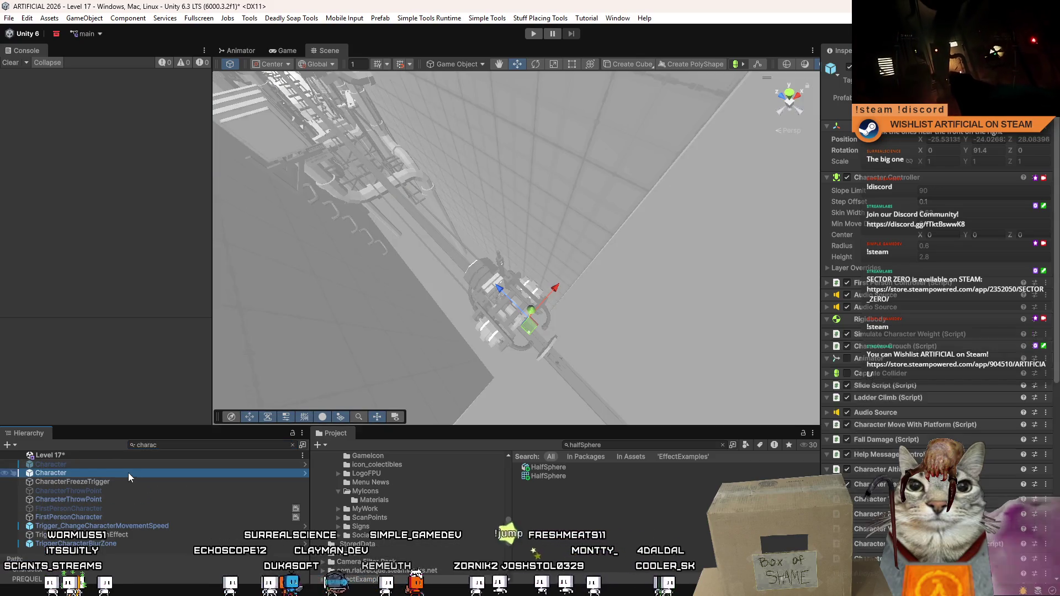
text(f)
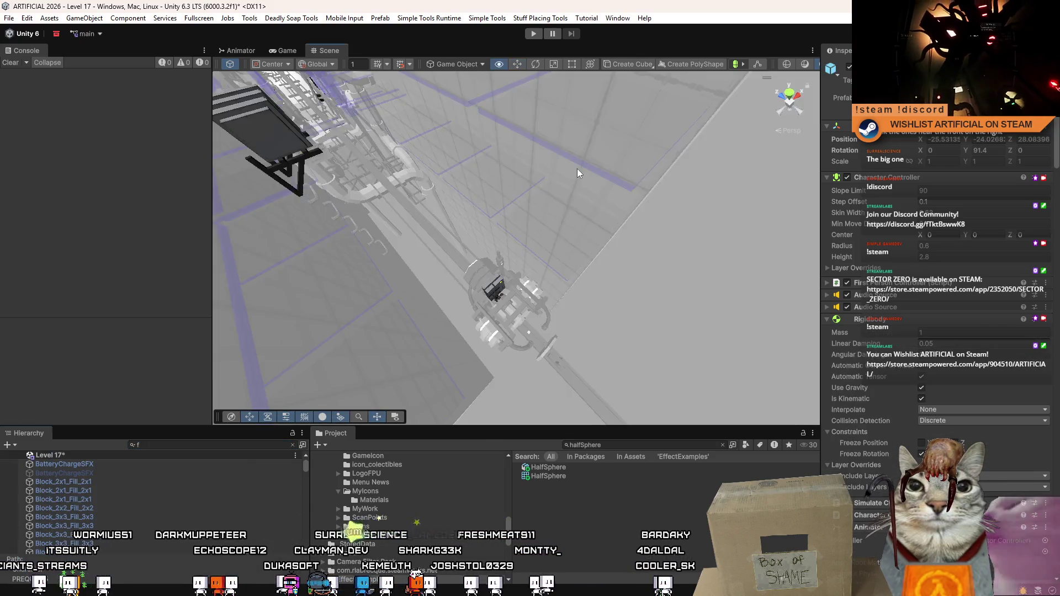
mouse_move(596, 164)
mouse_down()
mouse_move(491, 227)
mouse_move(486, 218)
mouse_move(483, 210)
mouse_move(640, 237)
mouse_move(544, 257)
mouse_move(571, 276)
mouse_move(420, 278)
mouse_move(511, 277)
mouse_up()
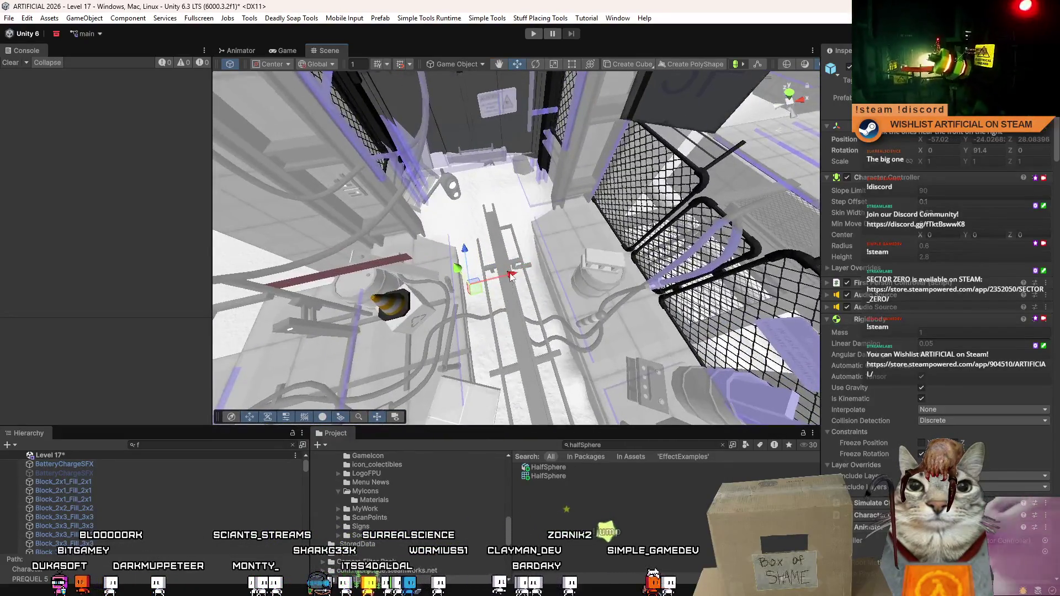
click(643, 504)
click(285, 55)
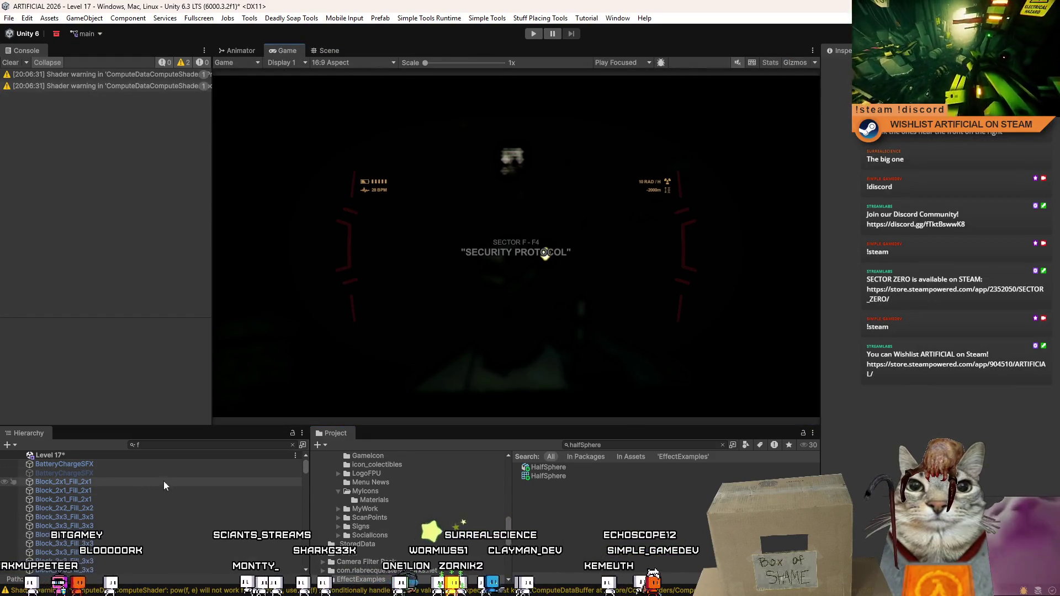
Clear the console shader warnings, collapse RailCart's children, and enter play mode for Level 17.
click(227, 449)
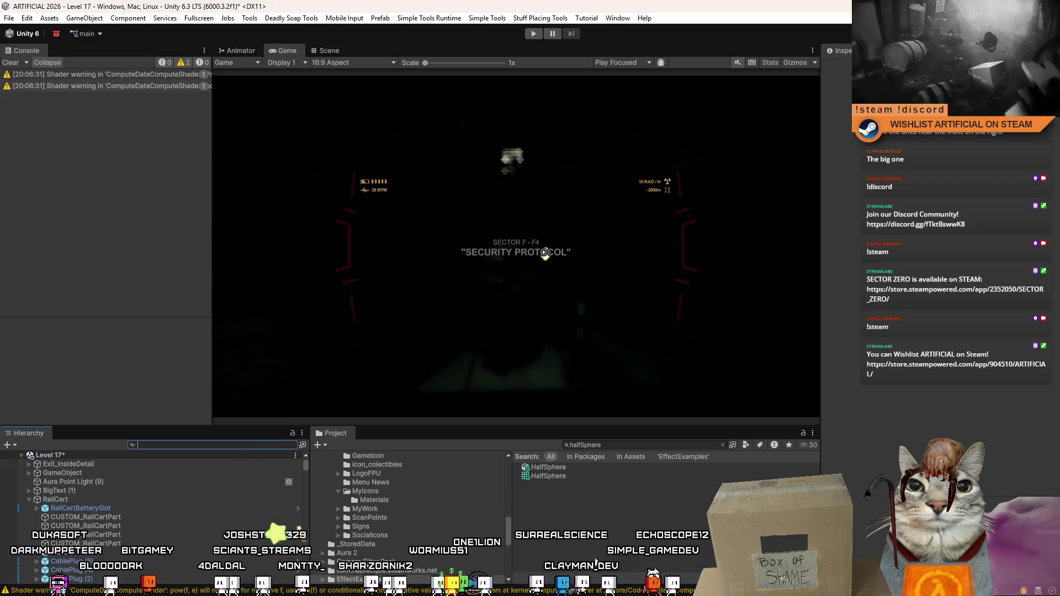
click(10, 63)
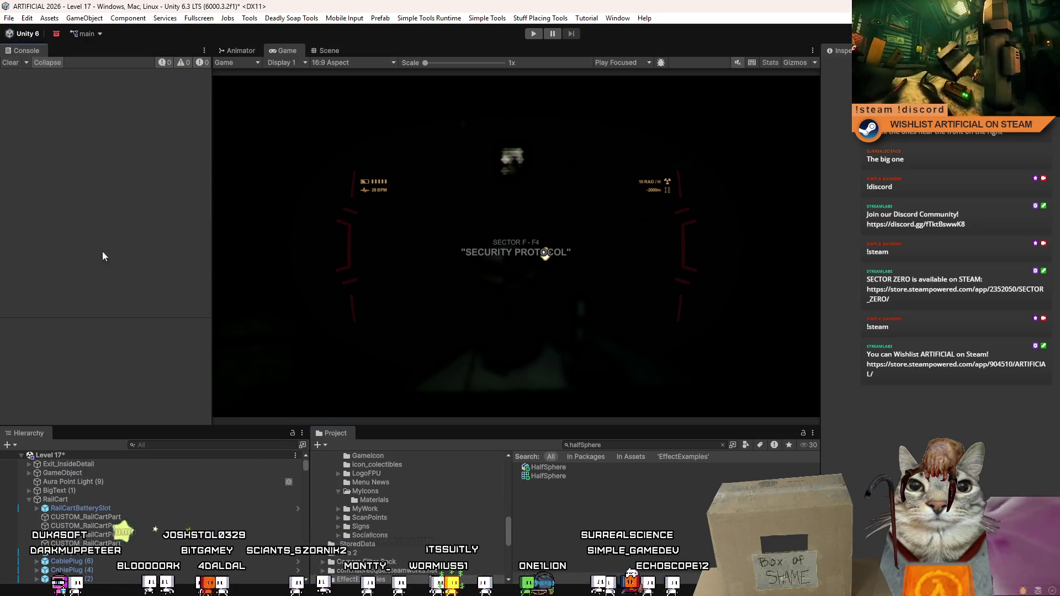
click(33, 507)
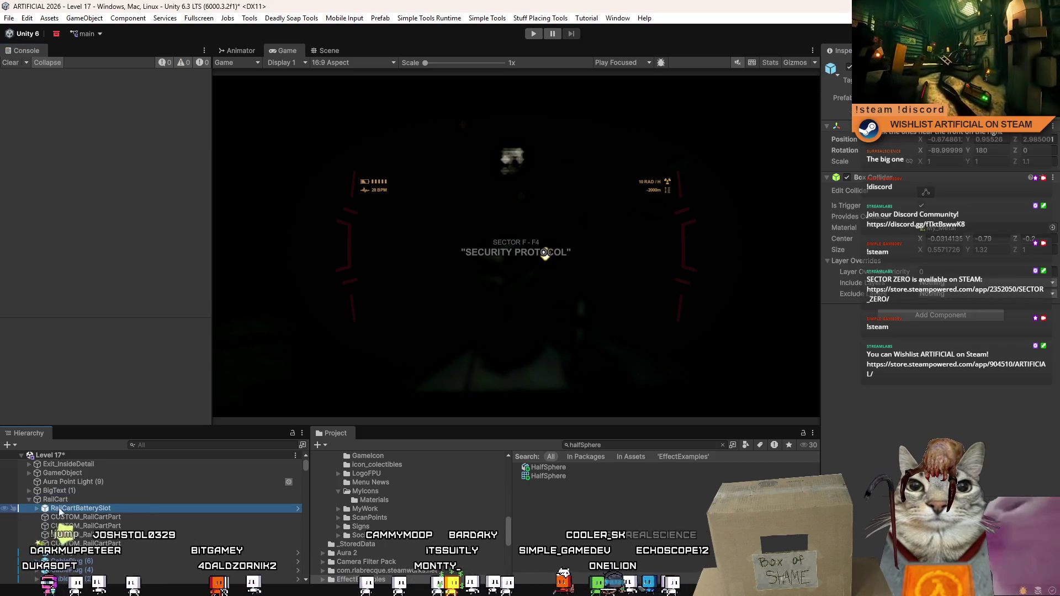
click(29, 502)
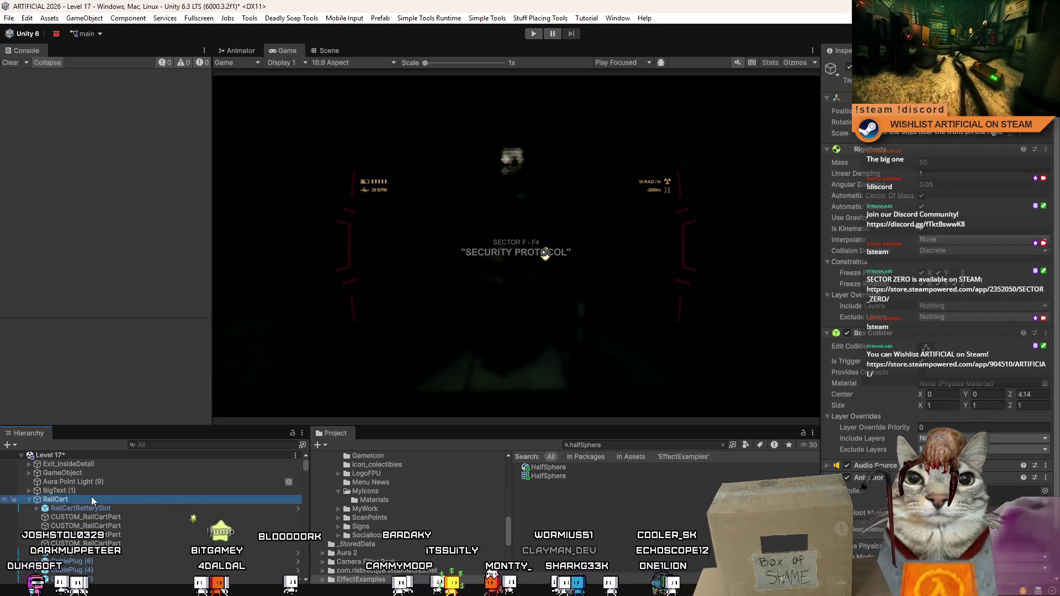
click(28, 500)
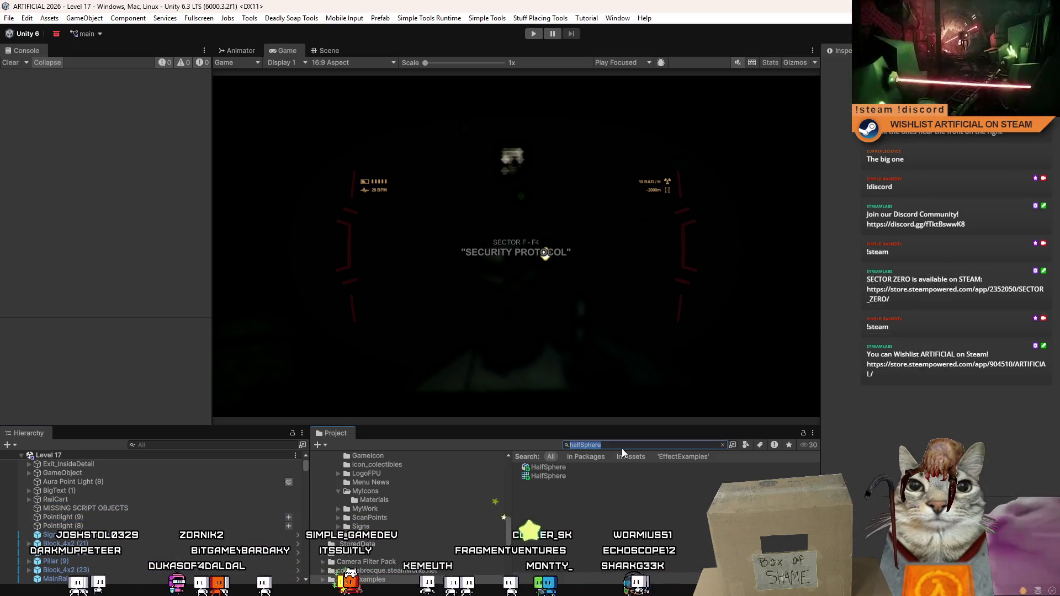
click(535, 34)
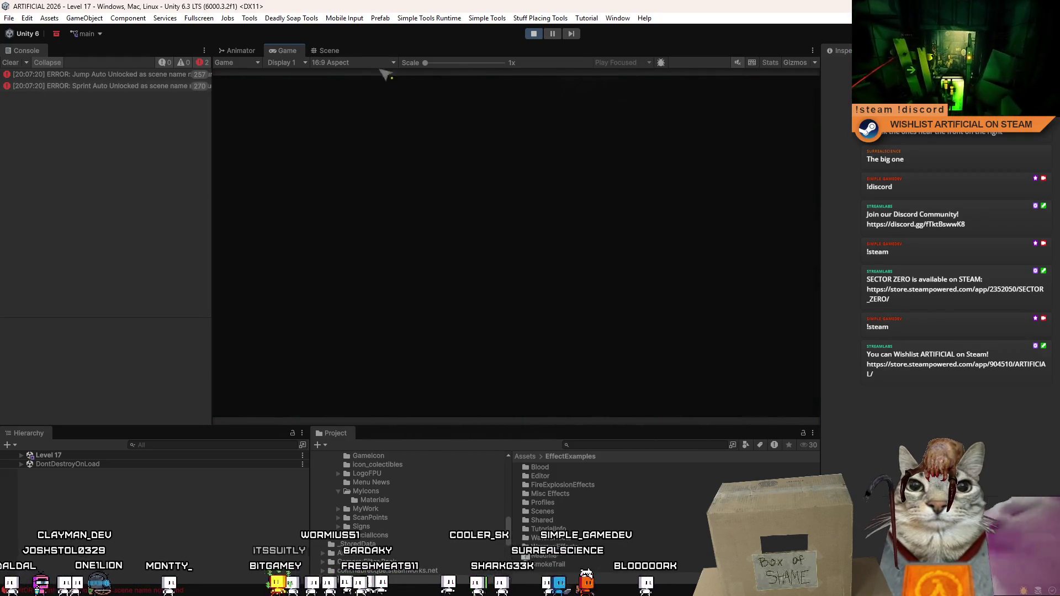
Play Level 17 in a maximized Game view, then pause and orbit the Scene view around the player.
key(shift+space)
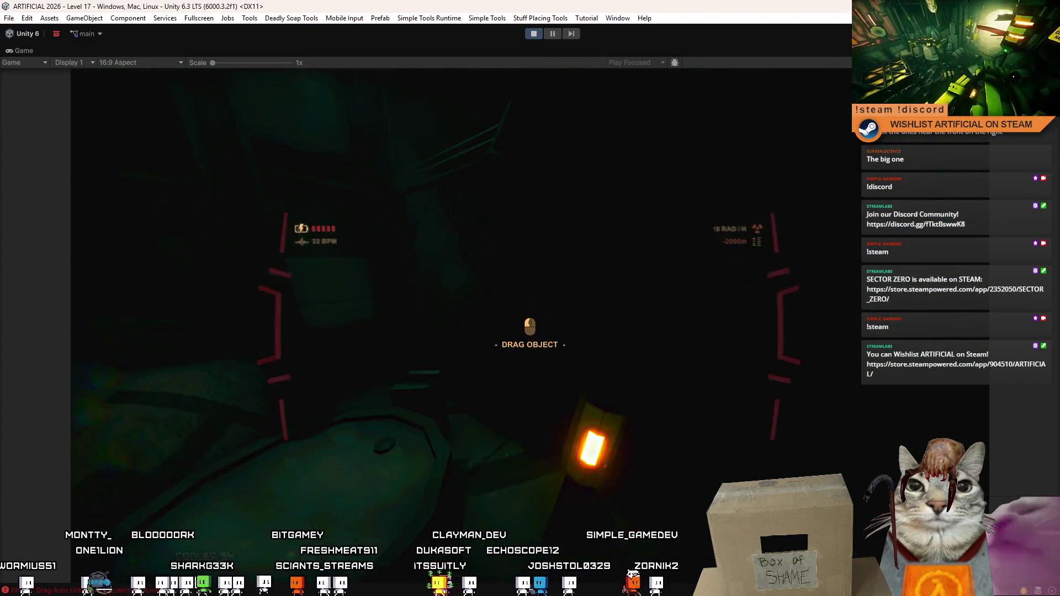
key(Escape)
click(552, 33)
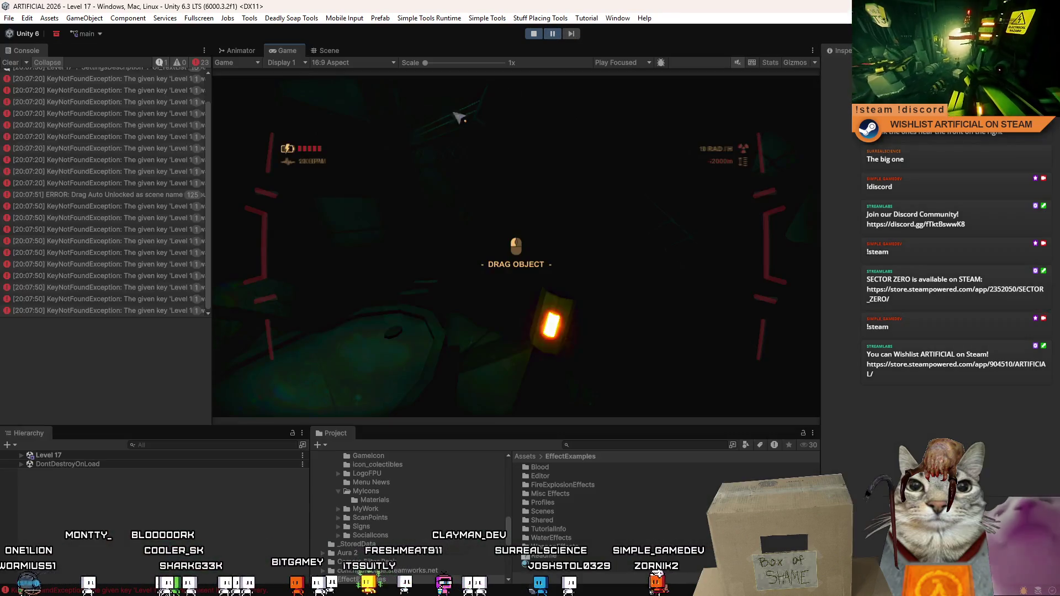
key(ctrl+1)
mouse_move(645, 174)
mouse_down()
mouse_move(562, 268)
mouse_move(635, 199)
mouse_move(569, 132)
mouse_up()
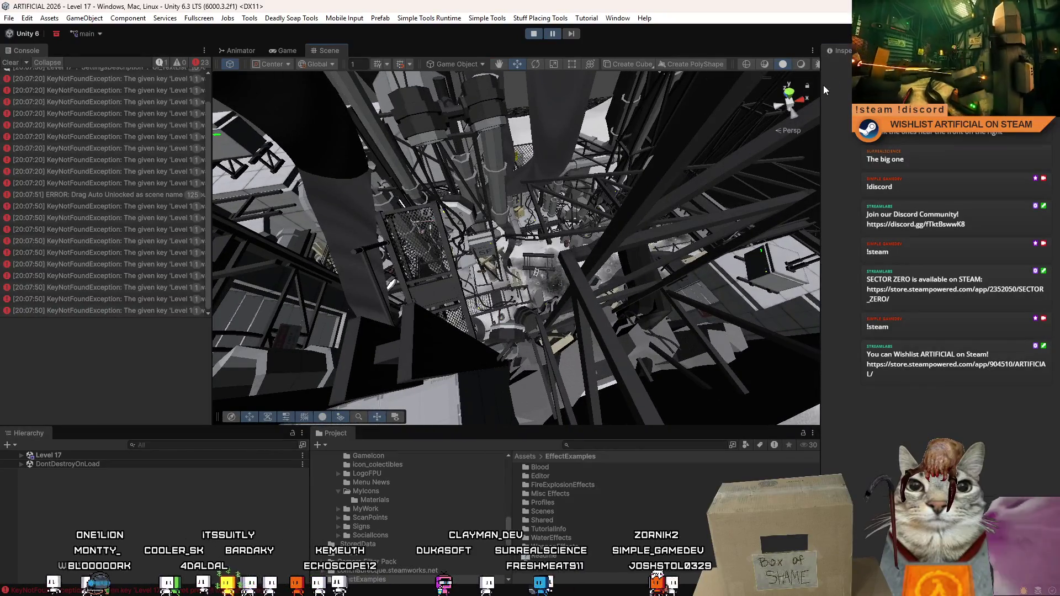
Widen the Scene view by collapsing the Inspector, leaving the shading overlay and Cube dropdown unchanged.
mouse_move(824, 85)
mouse_down()
mouse_move(1005, 85)
mouse_move(796, 76)
mouse_up()
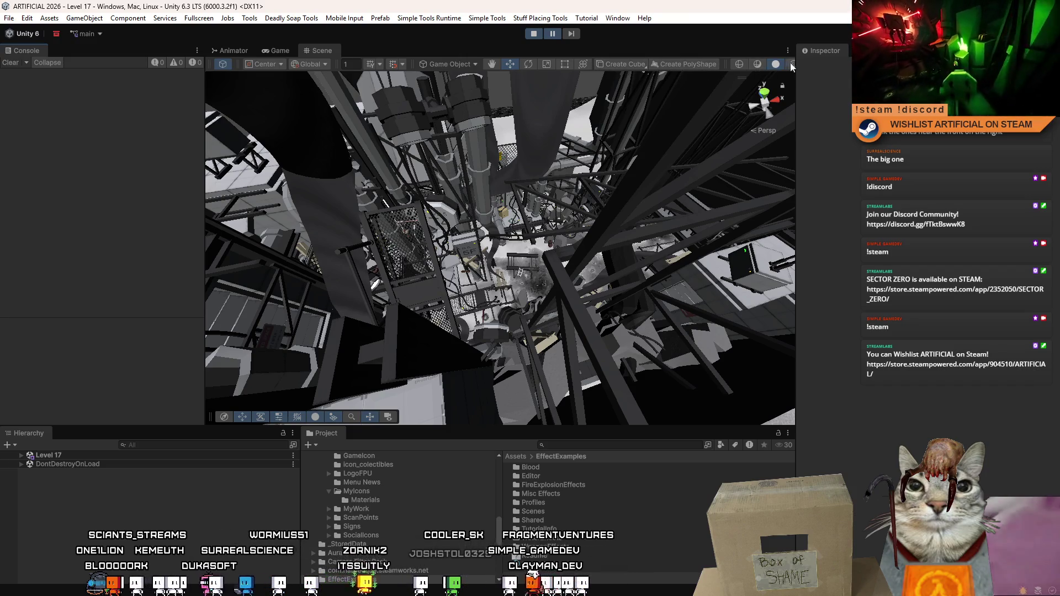
drag(794, 63, 850, 63)
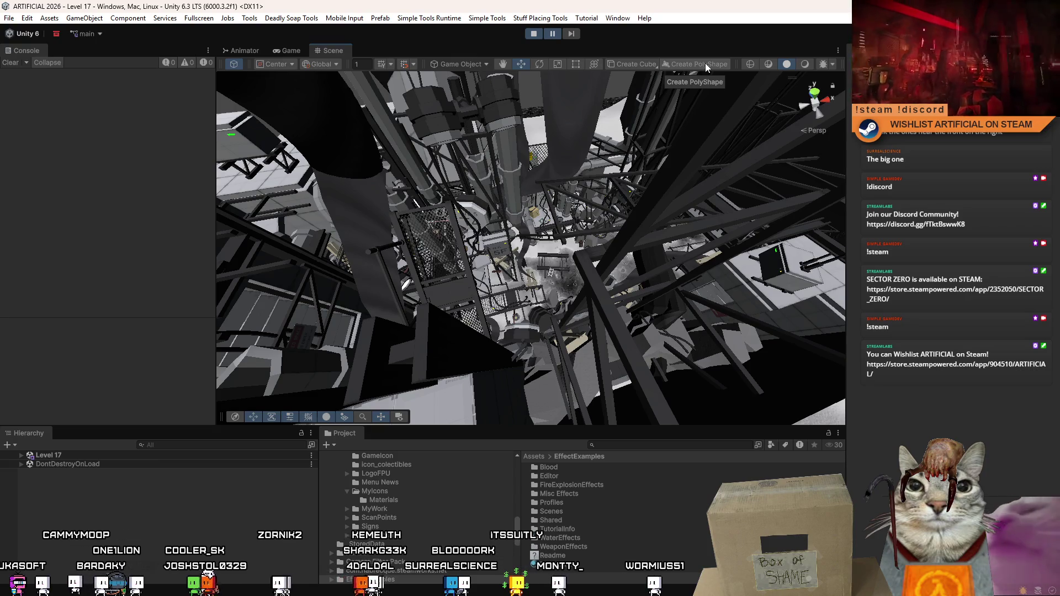
drag(736, 64, 735, 64)
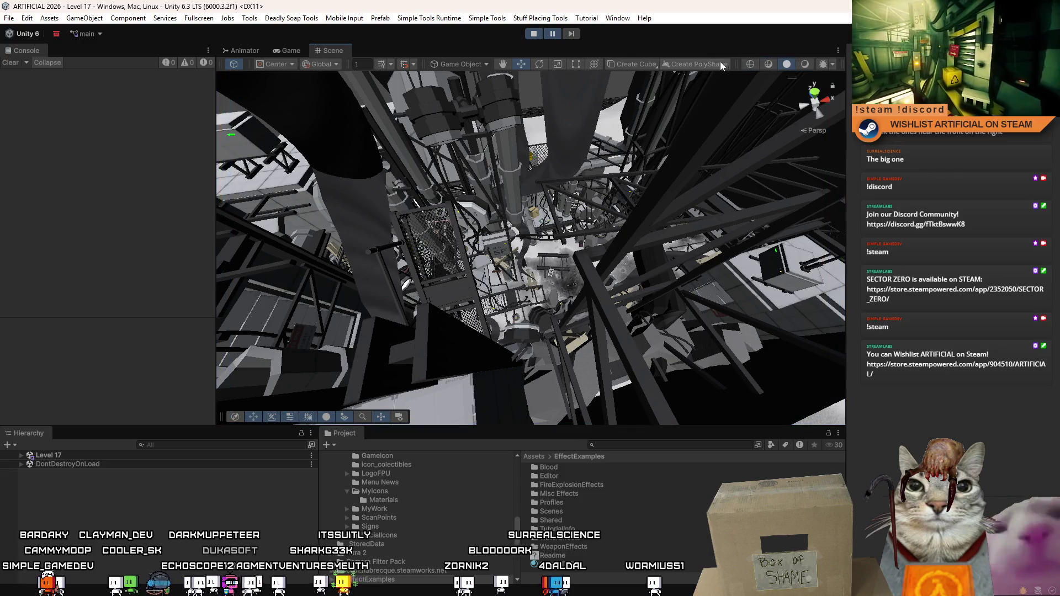
click(609, 64)
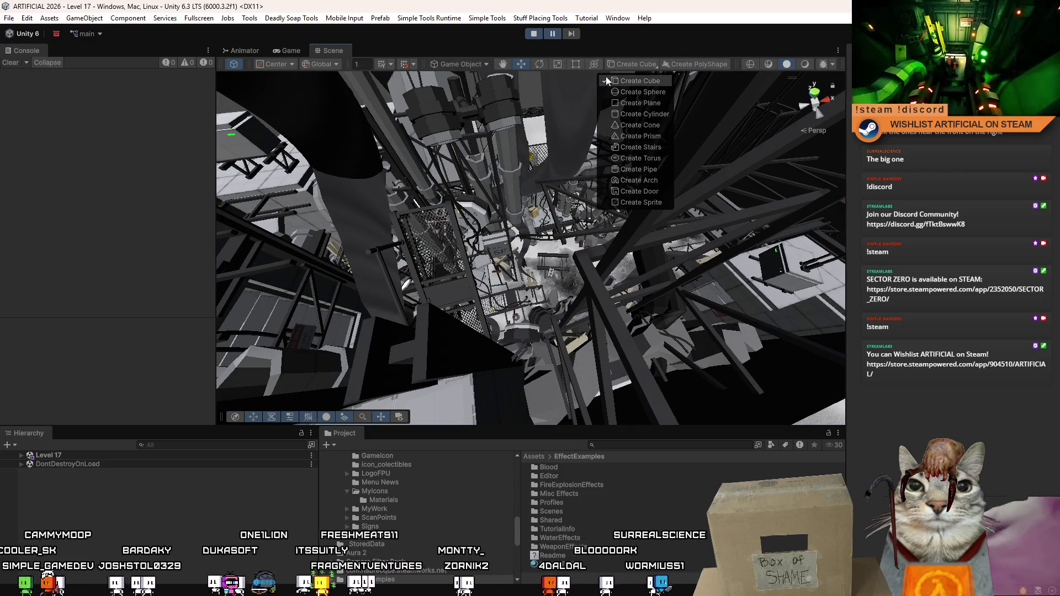
click(509, 85)
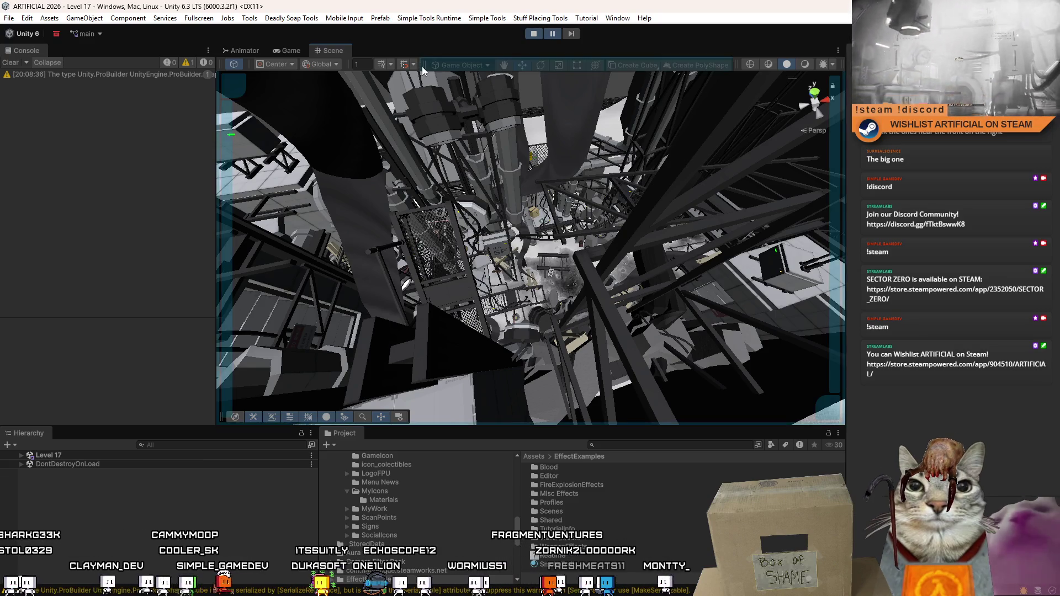
Collapse the Tools overlay into a compact strip and move it to the lower Scene view.
click(470, 65)
mouse_move(427, 60)
mouse_down()
mouse_move(416, 284)
mouse_move(462, 392)
mouse_move(494, 420)
mouse_move(227, 274)
mouse_move(228, 228)
mouse_up()
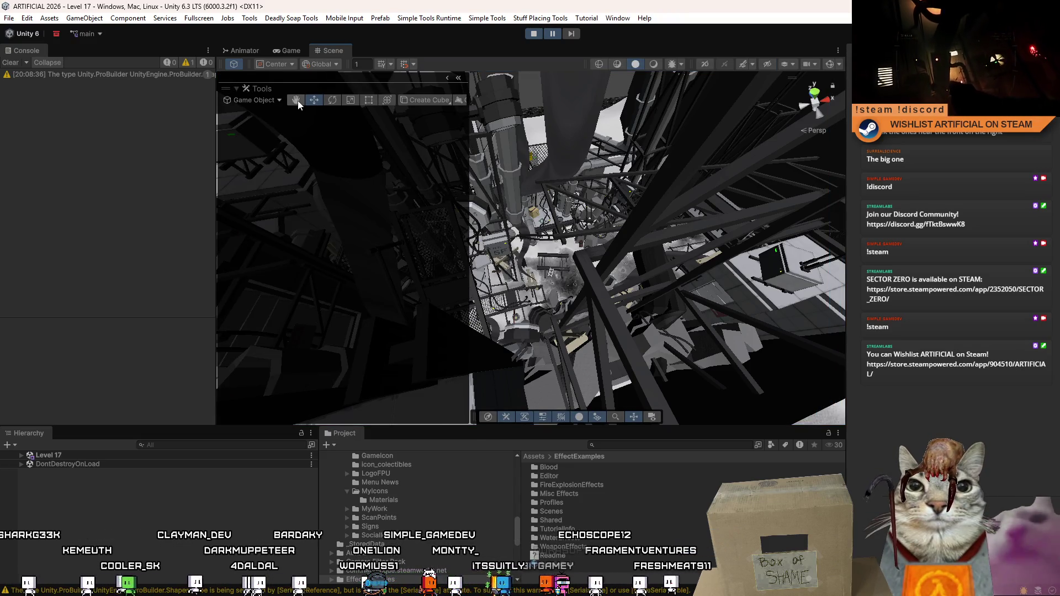
click(457, 78)
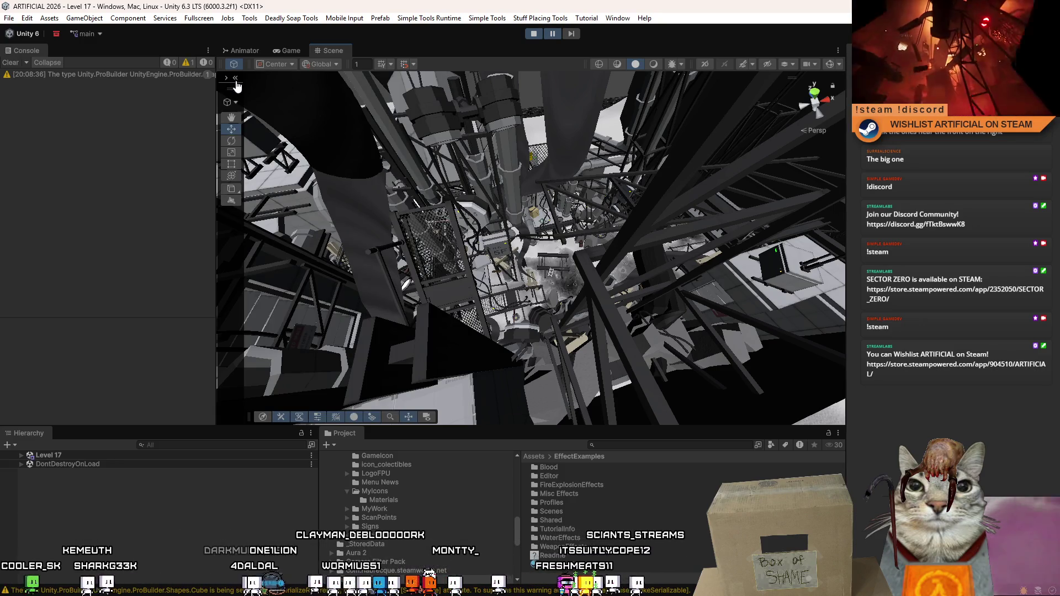
mouse_move(231, 93)
mouse_down()
mouse_move(713, 165)
mouse_move(724, 303)
mouse_move(691, 417)
mouse_move(310, 398)
mouse_move(291, 412)
mouse_up()
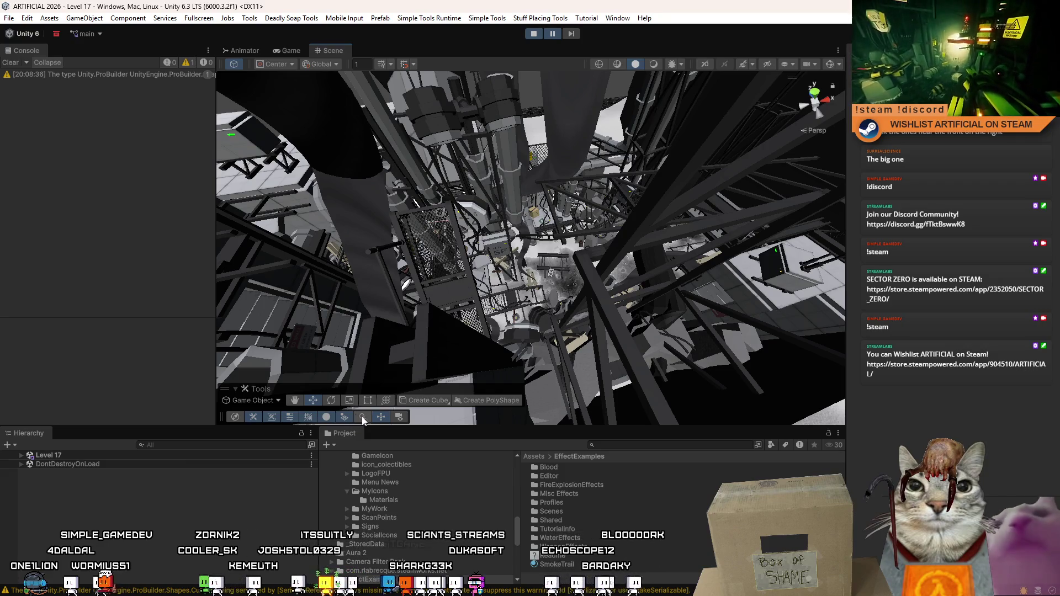
Turn on gizmos to show light icons and labels like WindowFog and PipeLight_Single.
click(827, 65)
click(828, 65)
click(827, 65)
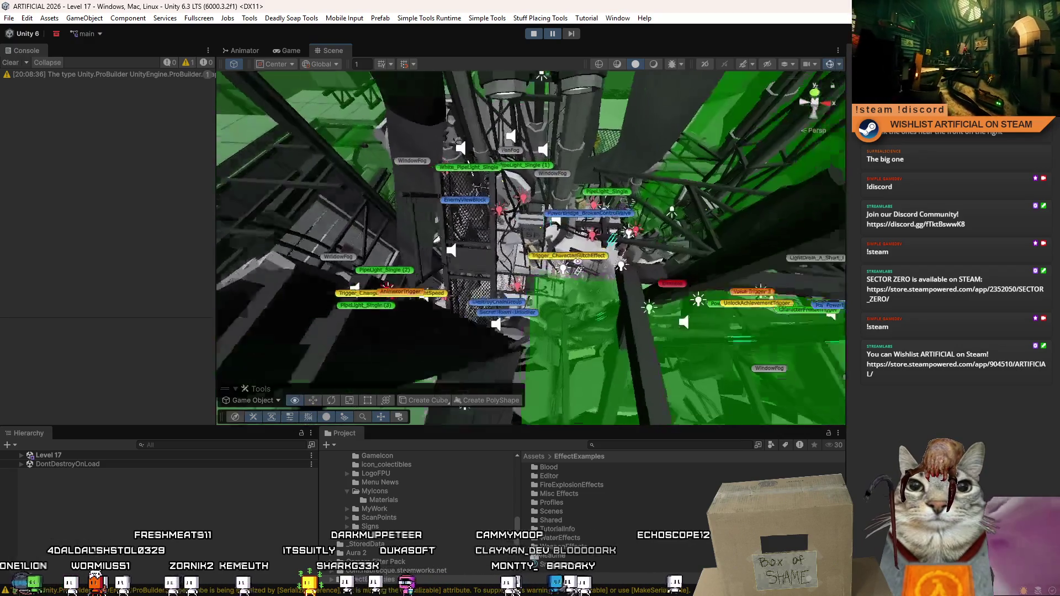
drag(465, 407, 343, 394)
mouse_move(273, 389)
mouse_down()
mouse_move(306, 361)
mouse_move(470, 417)
mouse_move(610, 412)
mouse_up()
mouse_move(619, 332)
mouse_down()
mouse_move(634, 294)
mouse_move(555, 105)
mouse_up()
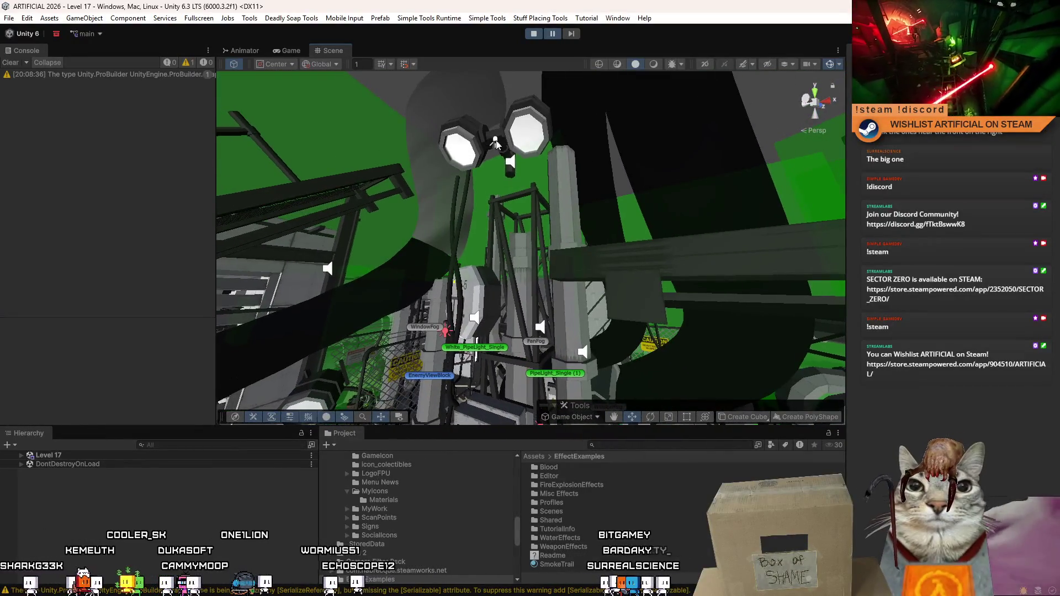
Frame the walkway spot light, then select the nearby point light and review its component menus.
click(568, 103)
key(f)
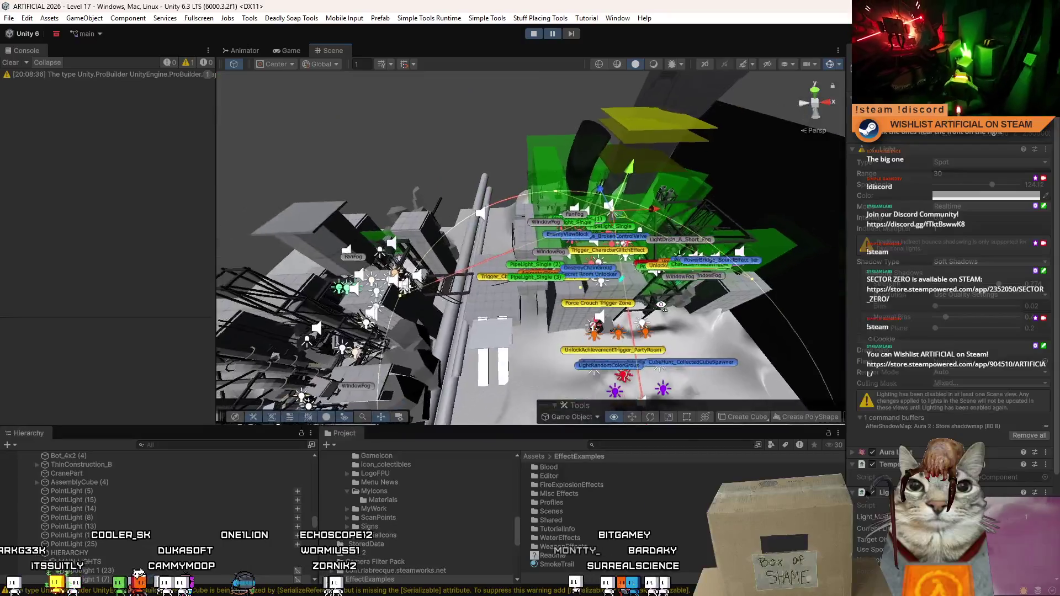
click(479, 232)
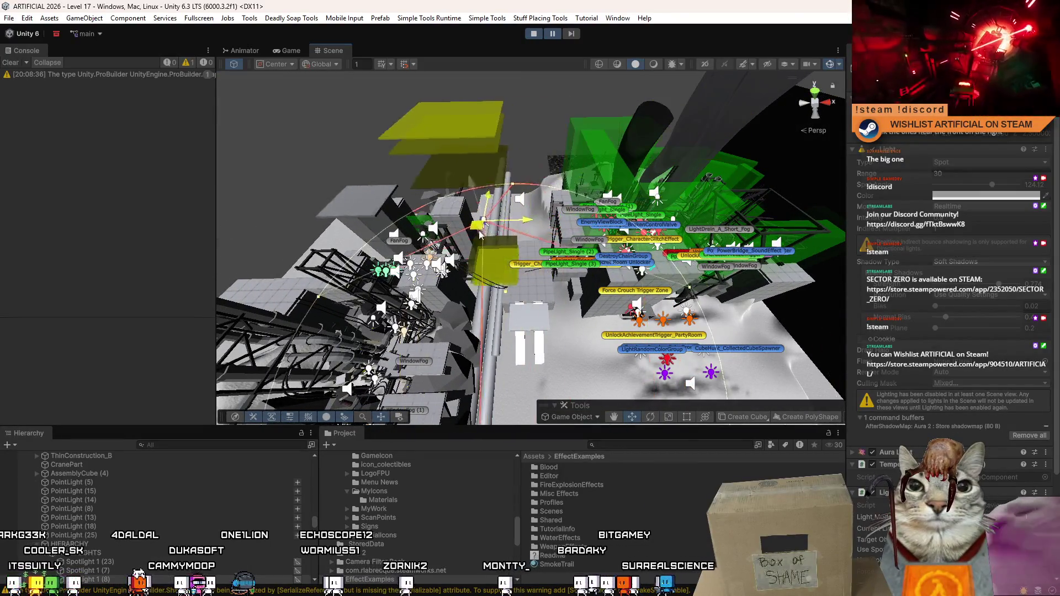
scroll(934, 270, down, 5)
right_click(910, 341)
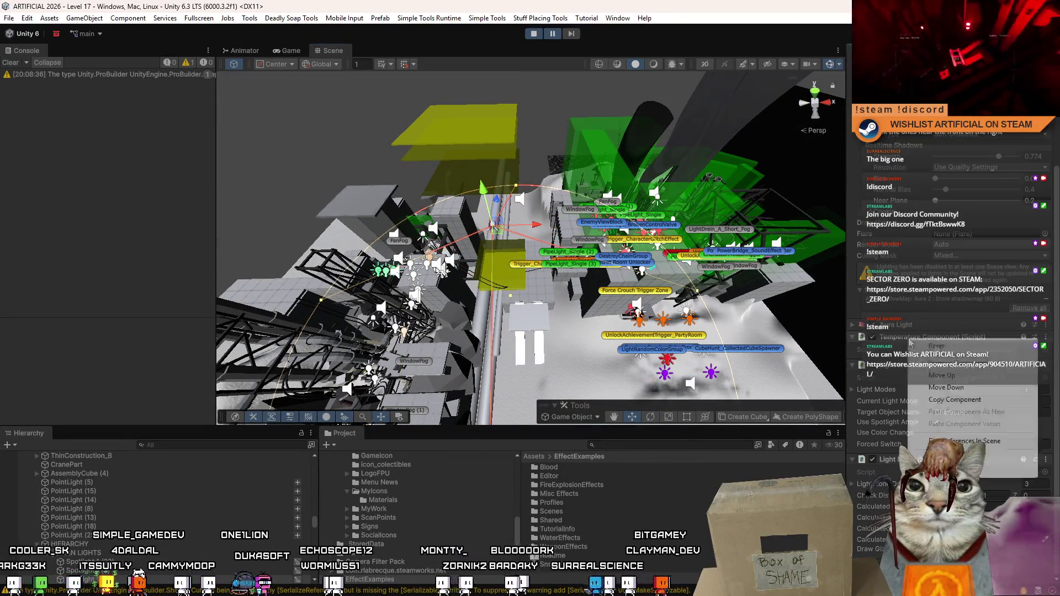
scroll(890, 348, up, 1)
right_click(895, 374)
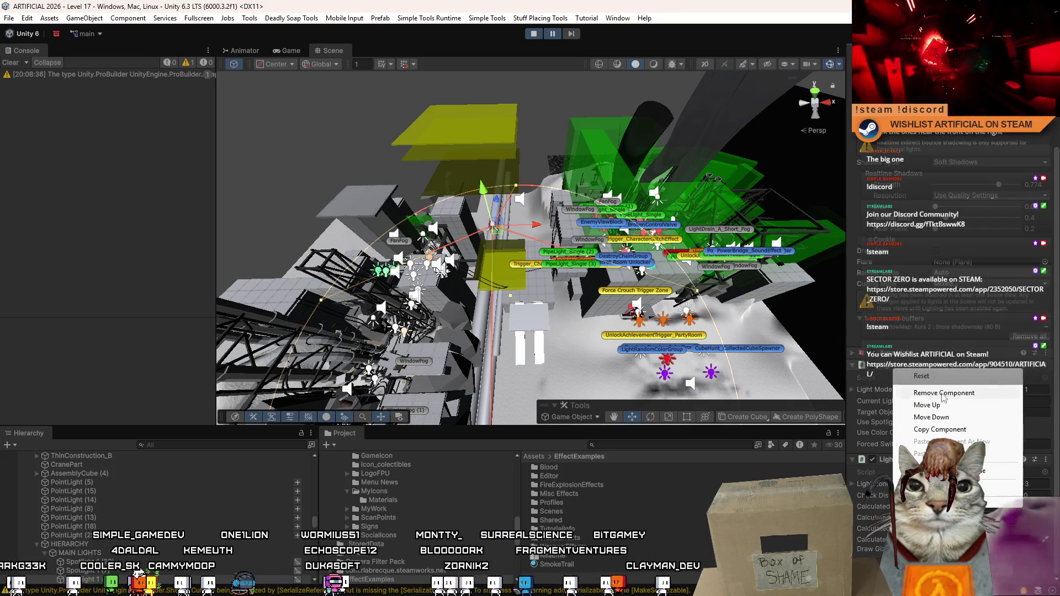
scroll(895, 374, up, 3)
right_click(906, 324)
mouse_move(513, 276)
mouse_down()
mouse_move(492, 265)
mouse_move(508, 279)
mouse_move(535, 203)
mouse_up()
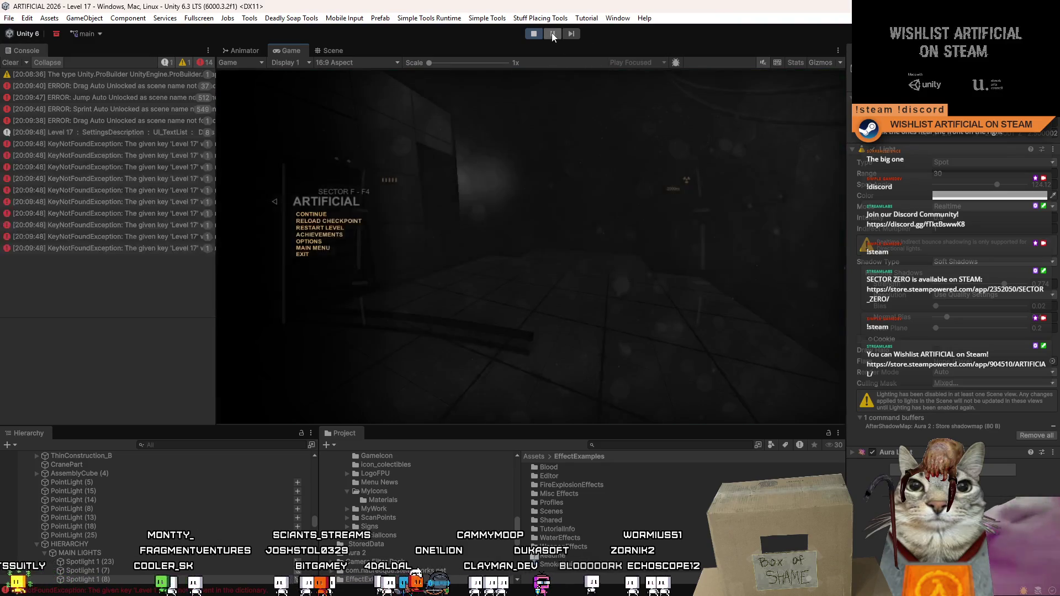
Pause the playtest to look around Level 17, resume it, then return to the Scene view.
click(551, 34)
drag(580, 115, 824, 184)
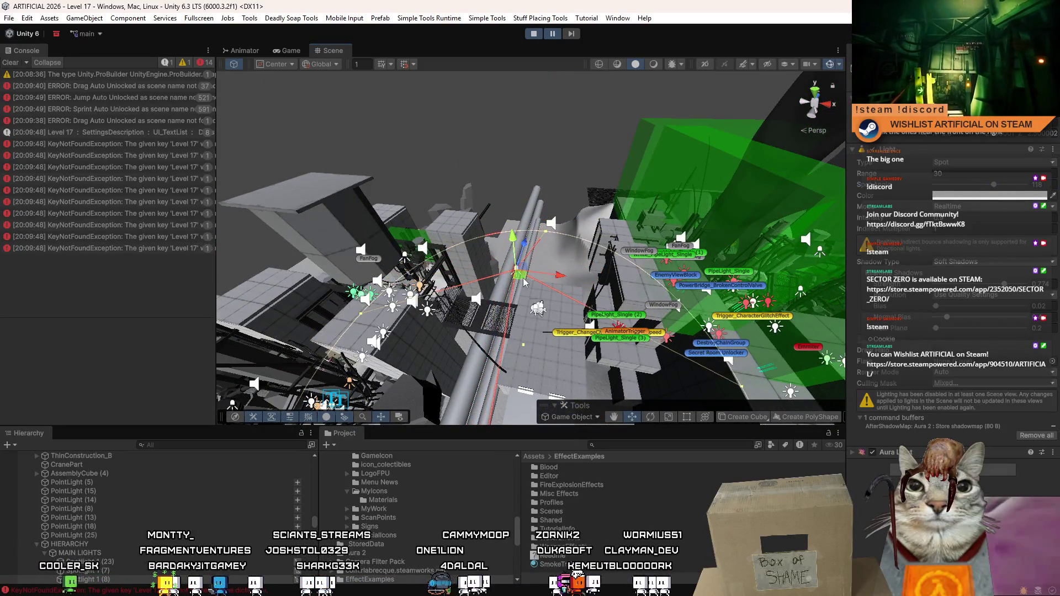
click(552, 33)
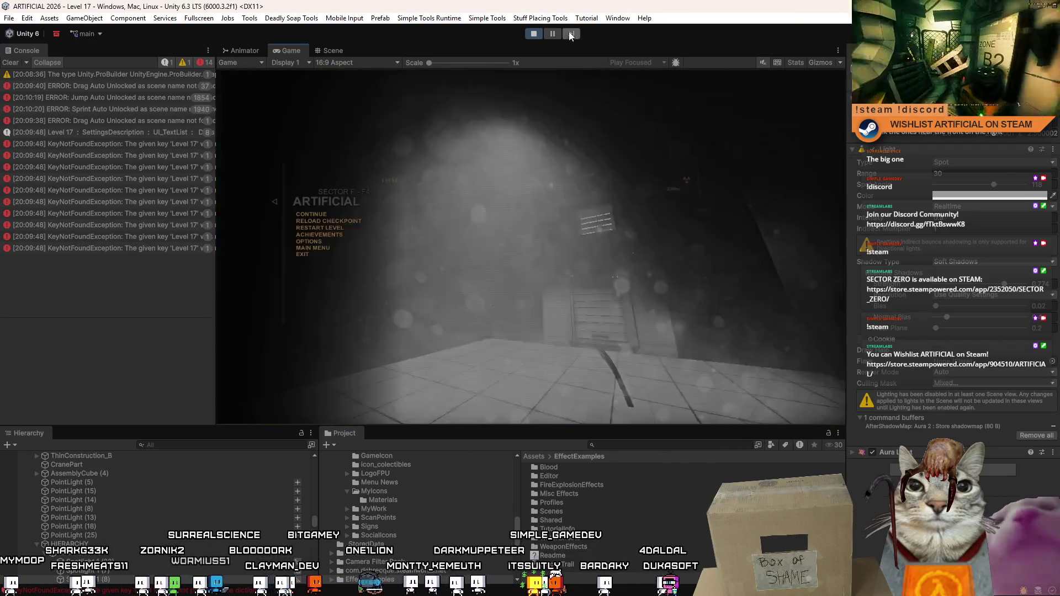
key(ctrl+1)
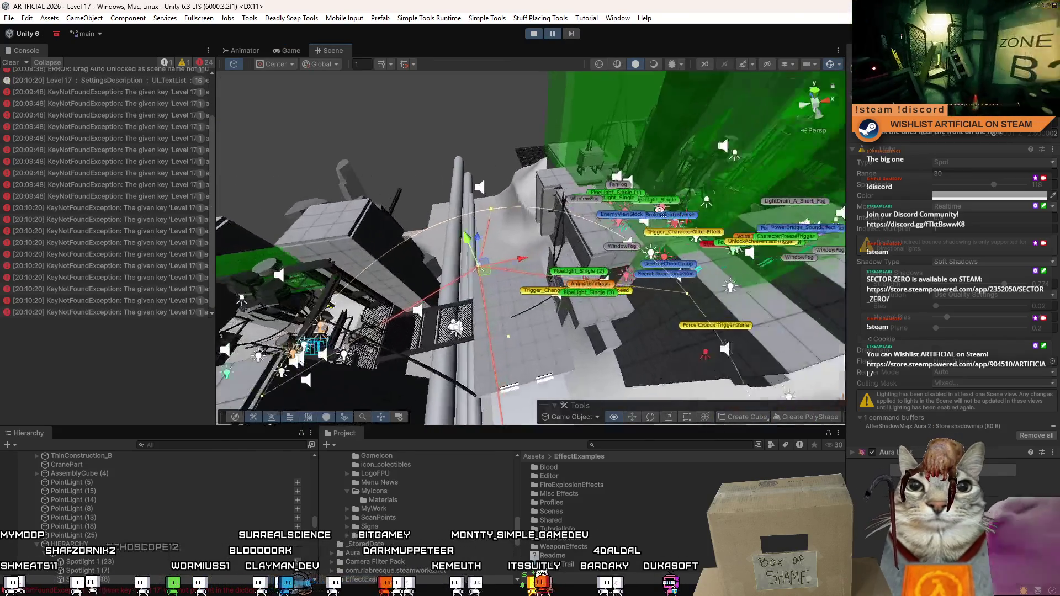
Remove the Light component from the point light above the pipe walkway.
mouse_move(429, 255)
mouse_down()
mouse_move(511, 224)
mouse_move(542, 277)
mouse_move(558, 255)
mouse_up()
click(509, 225)
click(538, 270)
click(560, 253)
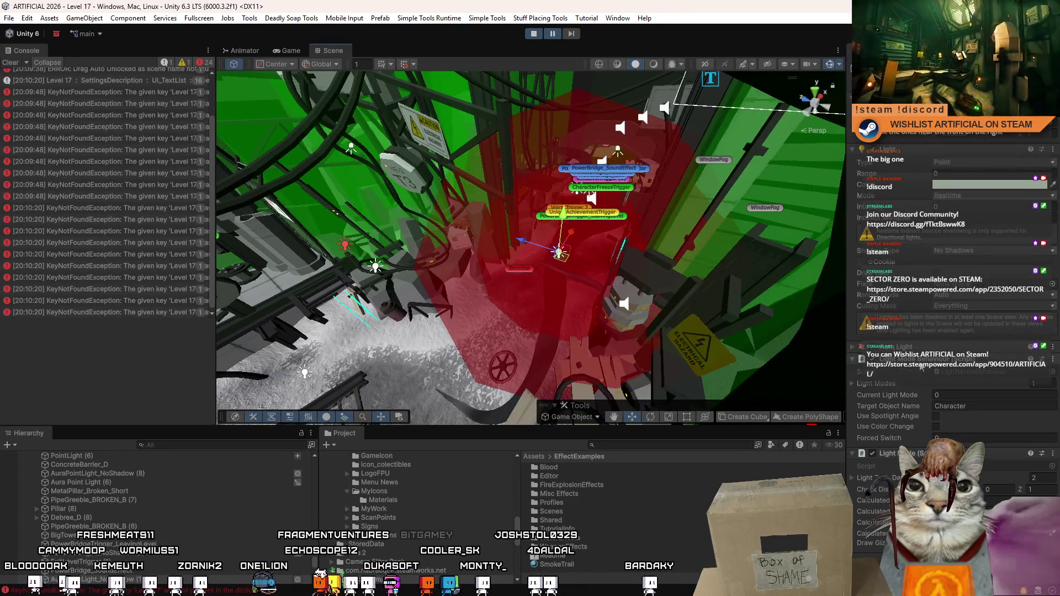
right_click(922, 364)
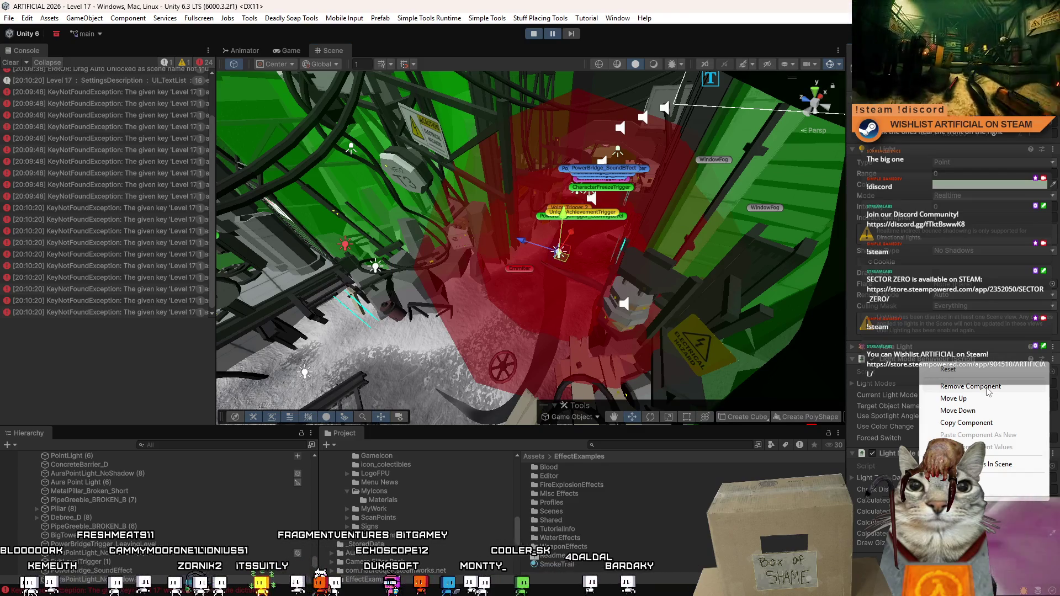
drag(583, 293, 743, 270)
click(482, 338)
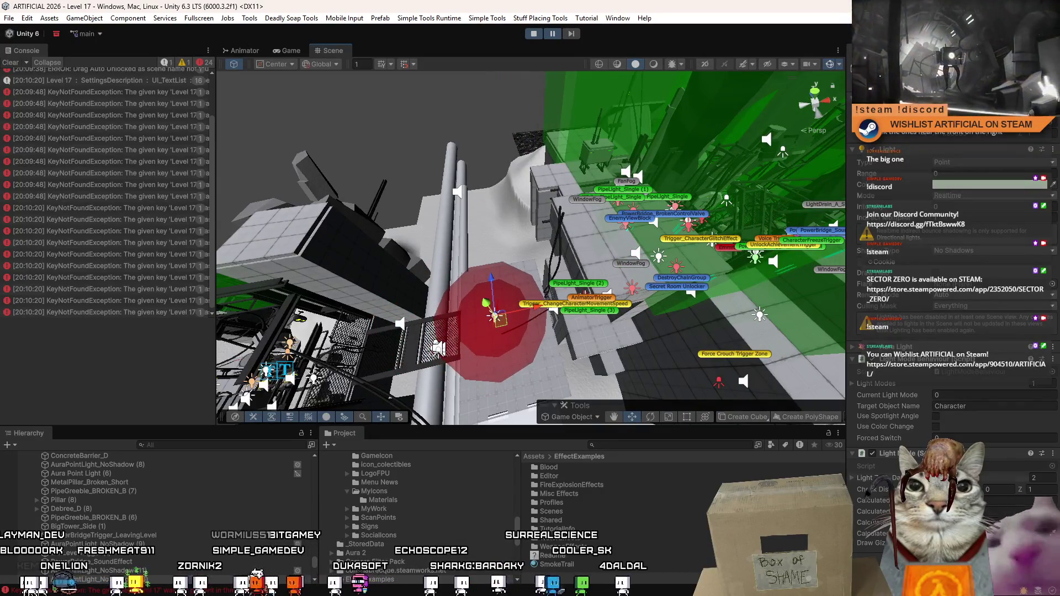
click(973, 473)
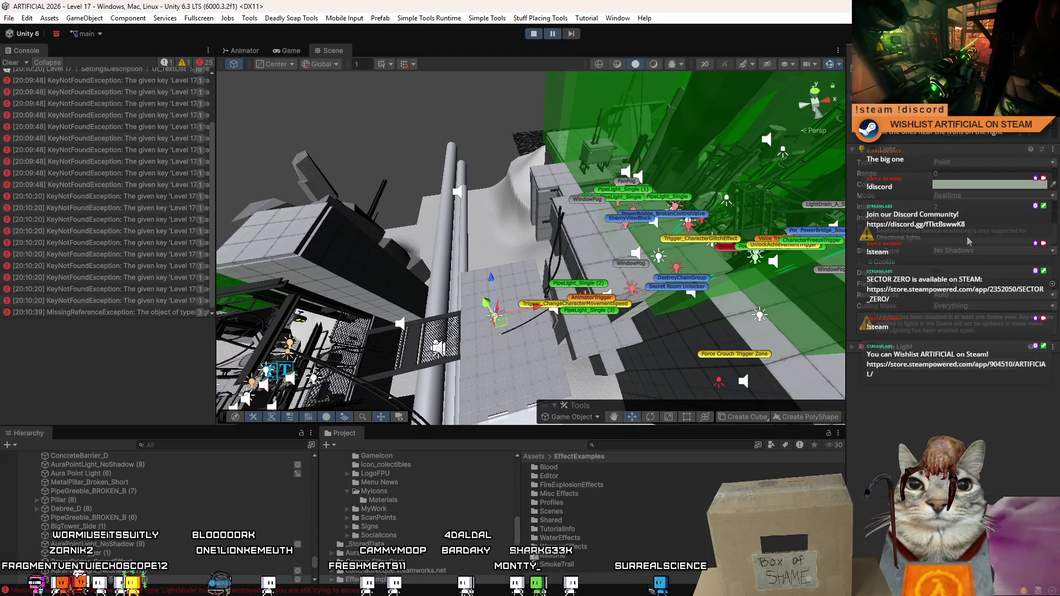
Frame the selected light close up and check its colour.
key(f)
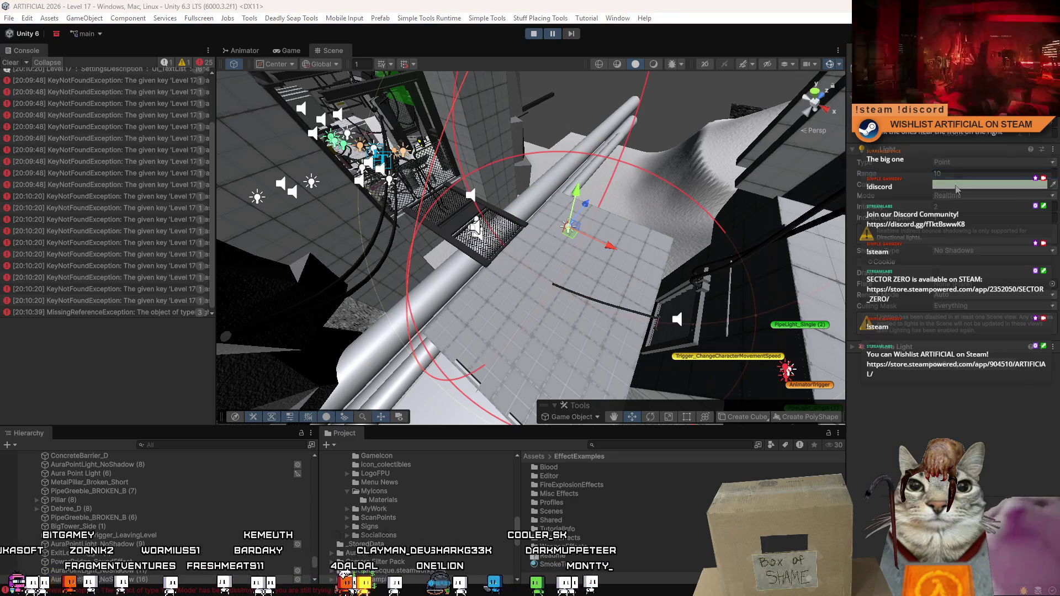
click(957, 190)
click(1051, 183)
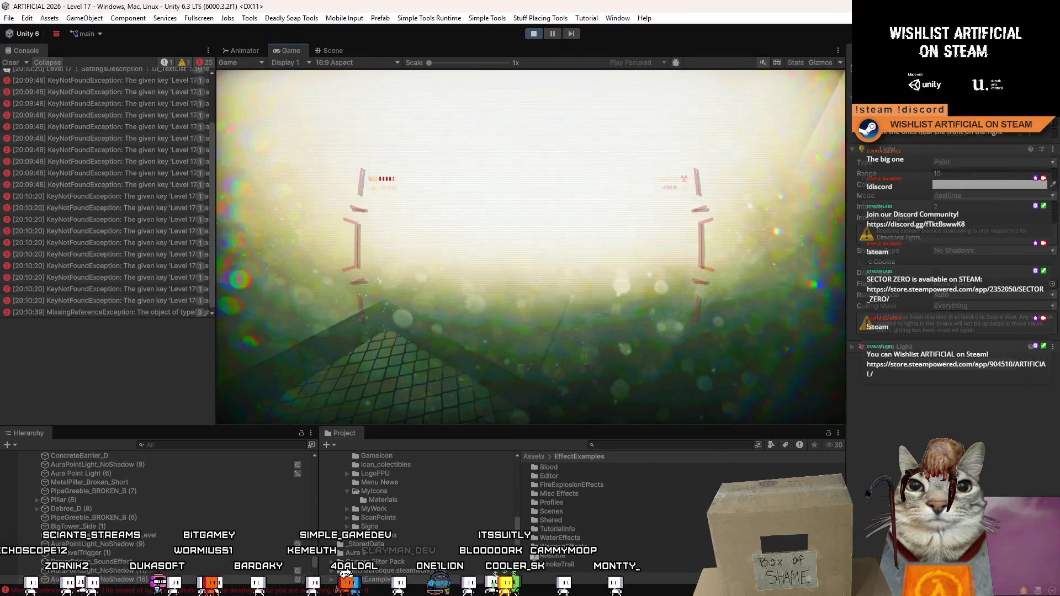
Try point light intensities of 0.5 and lower during play, settling on 0.4.
key(Escape)
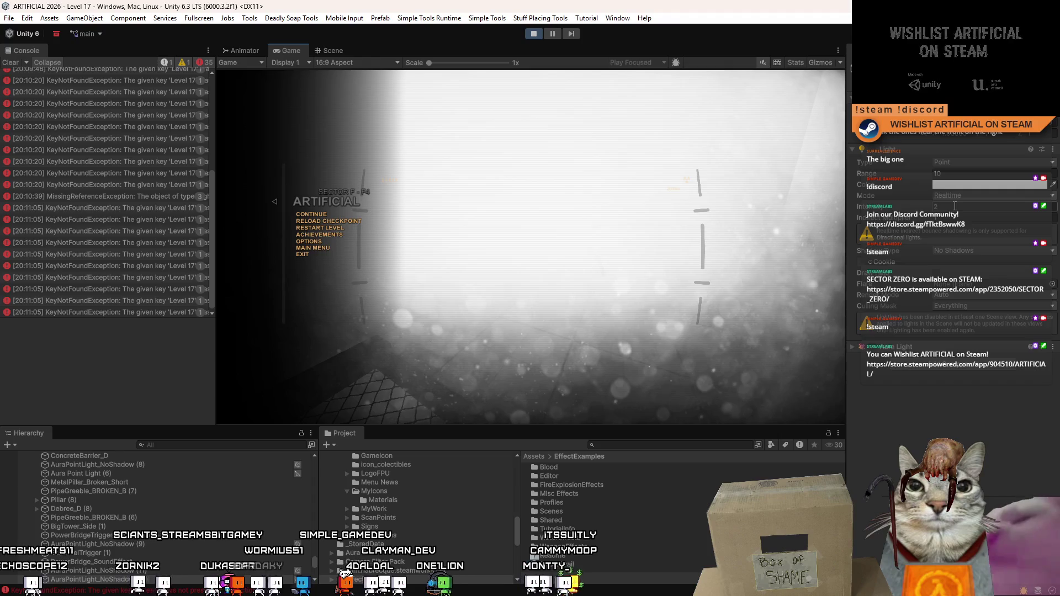
key(Escape)
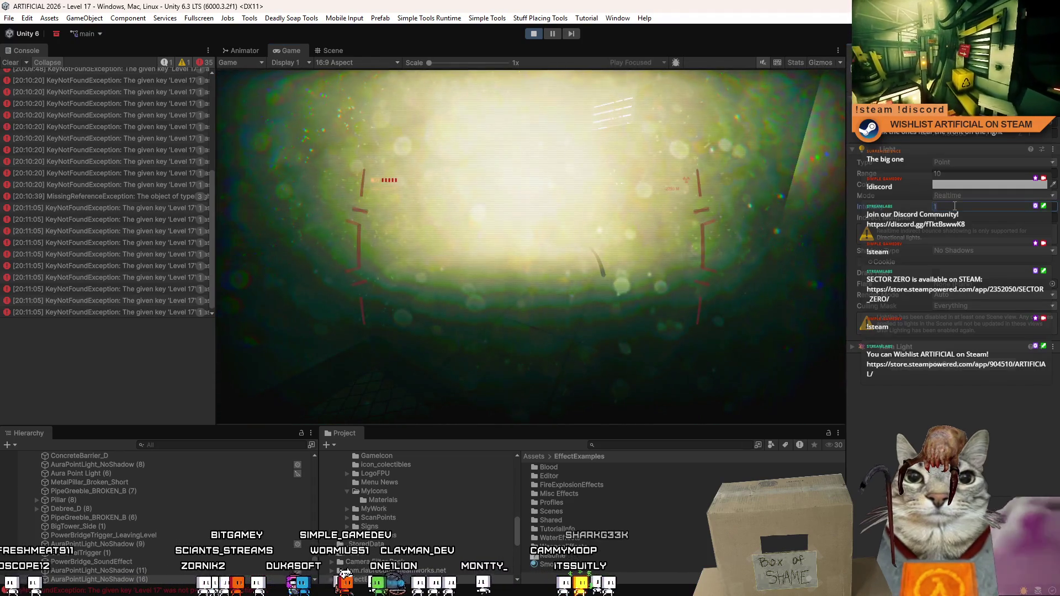
text(0.5)
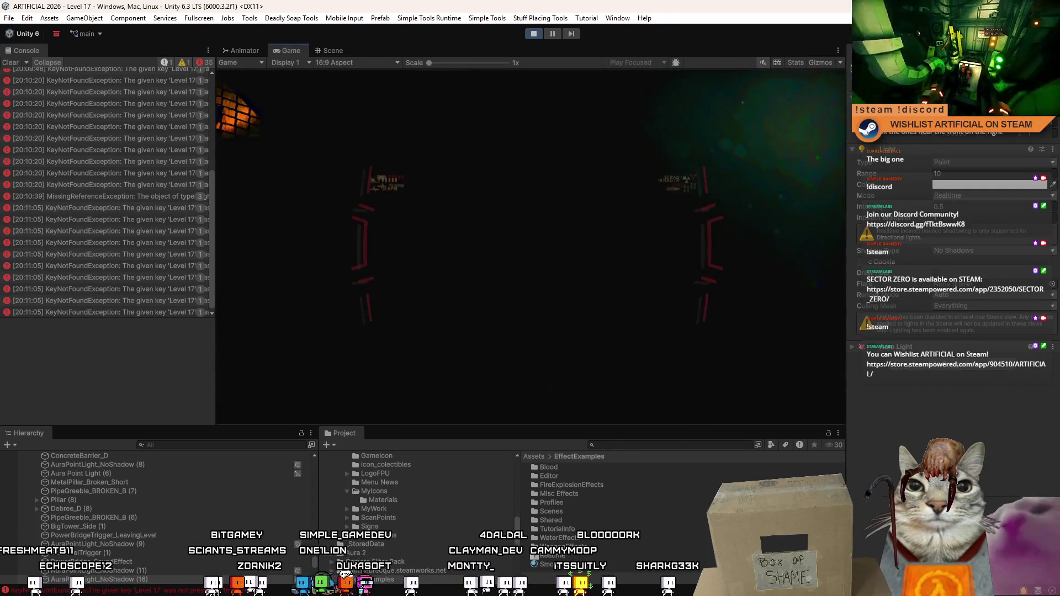
key(Escape)
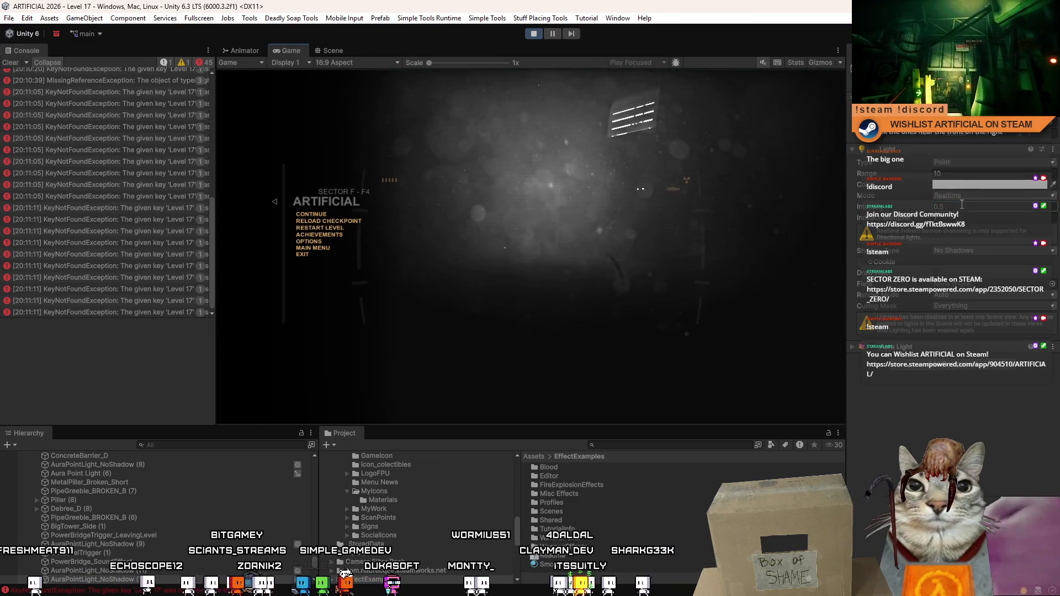
key(Escape)
key(BackSpace)
text(1)
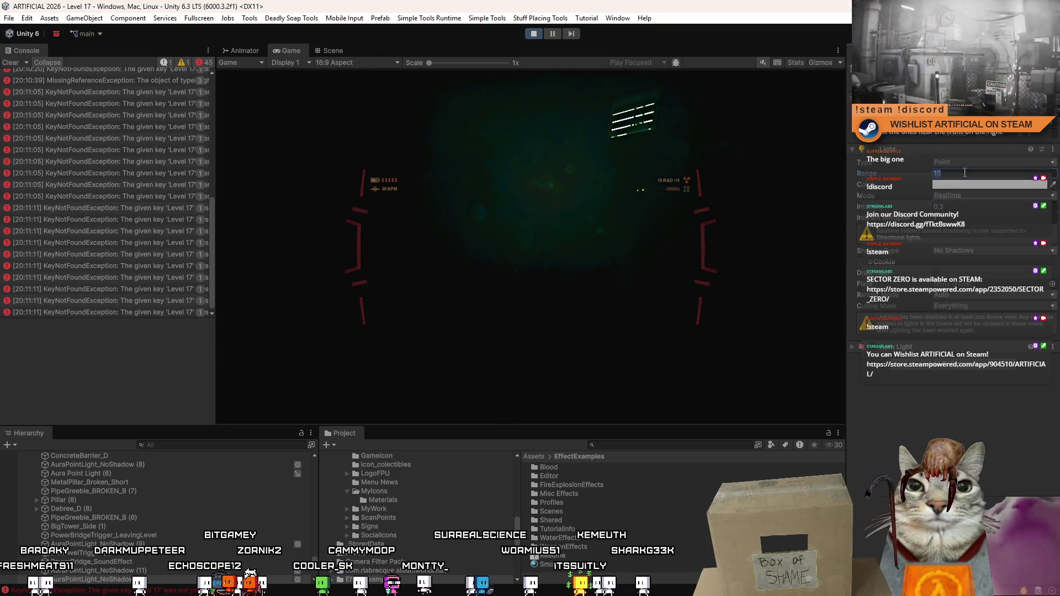
text(0)
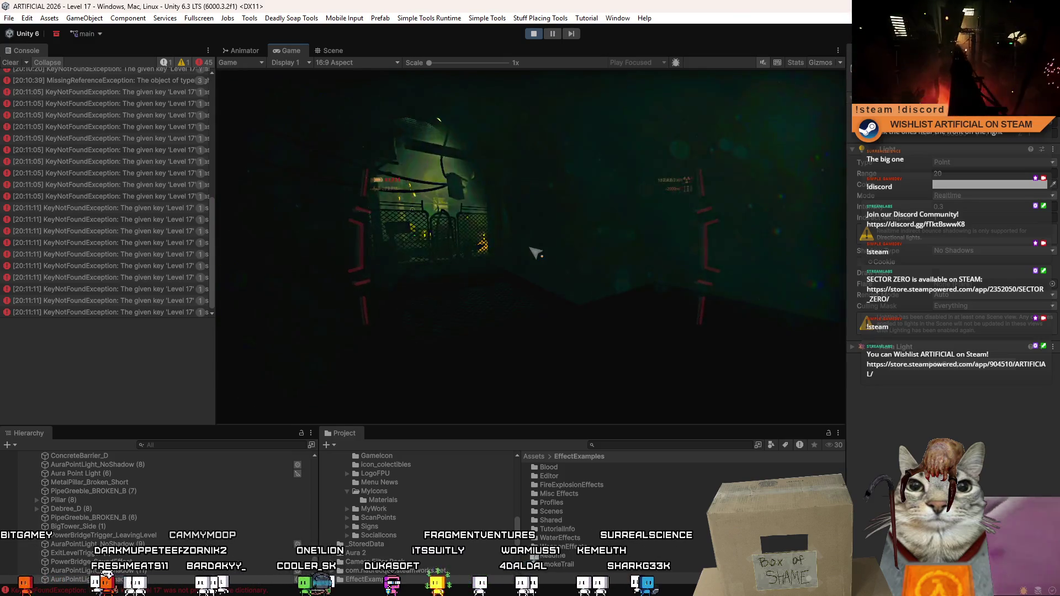
key(Escape)
key(Escape)
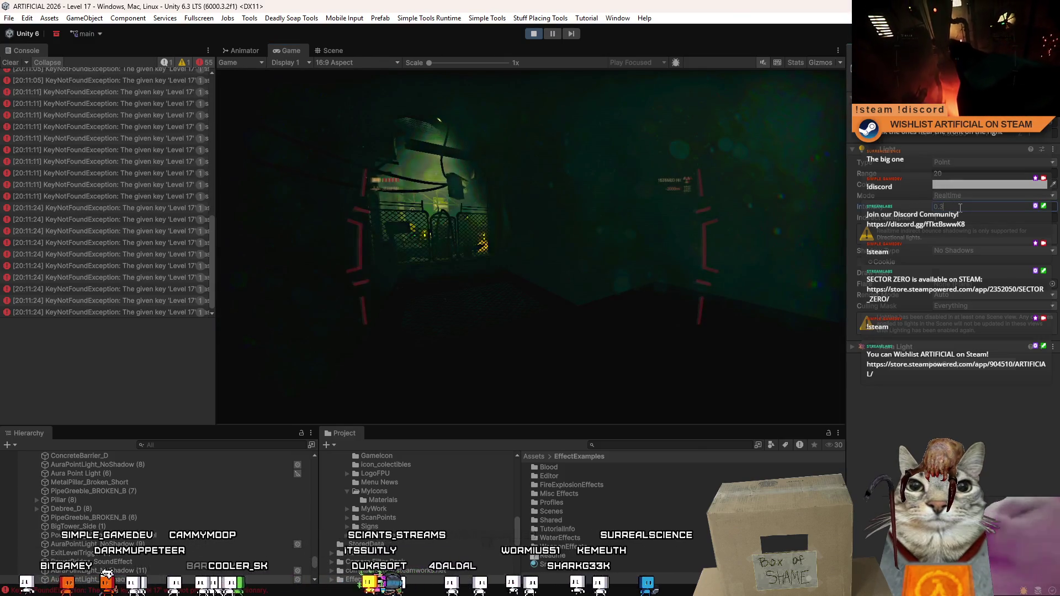
text(0.4)
key(Return)
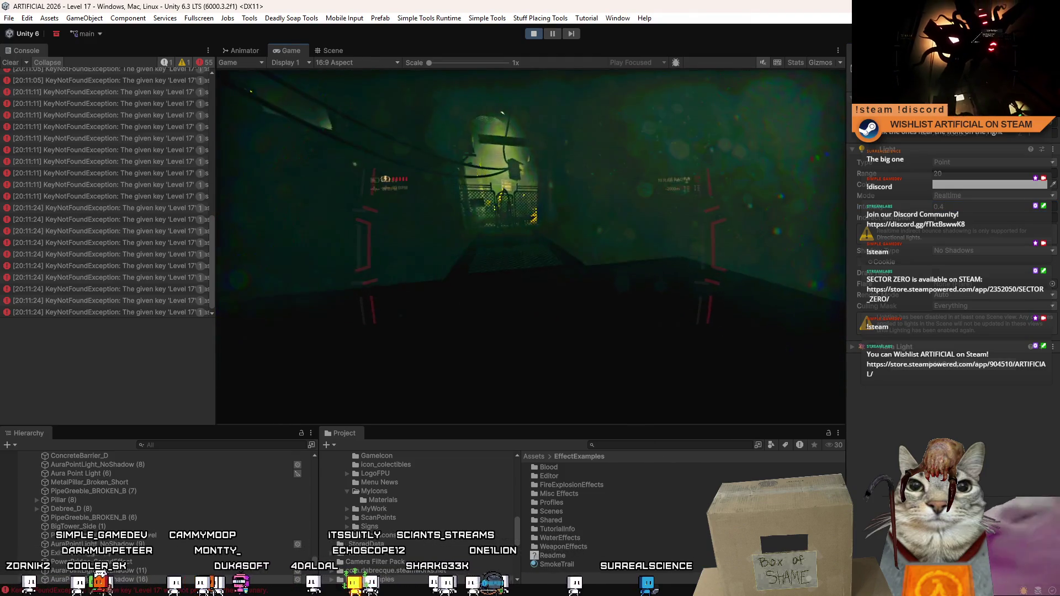
In the Scene view, remove the light's second Light component.
click(329, 51)
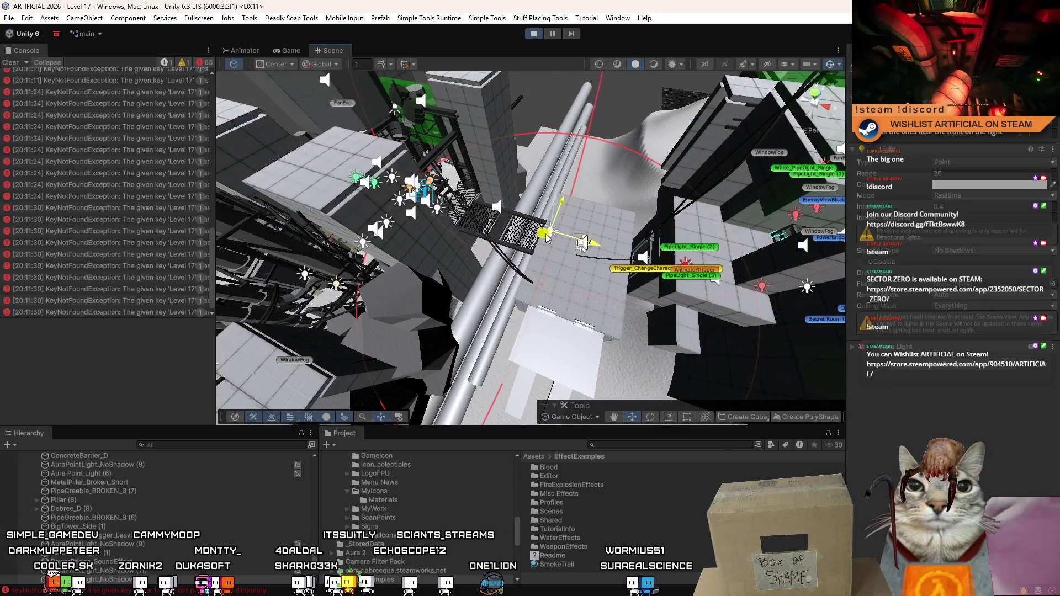
scroll(547, 236, up, 3)
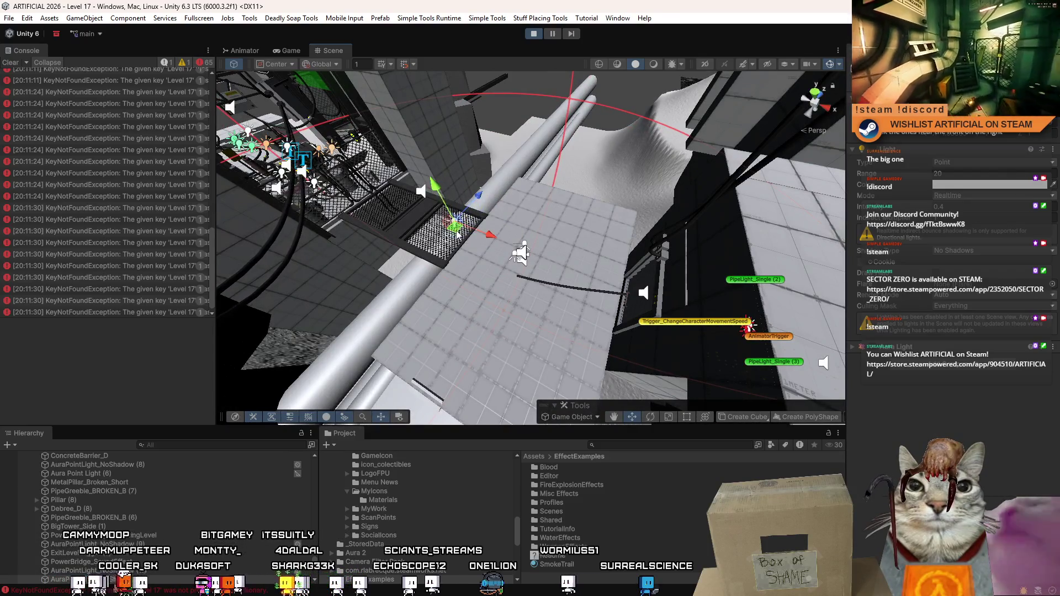
right_click(911, 354)
click(933, 373)
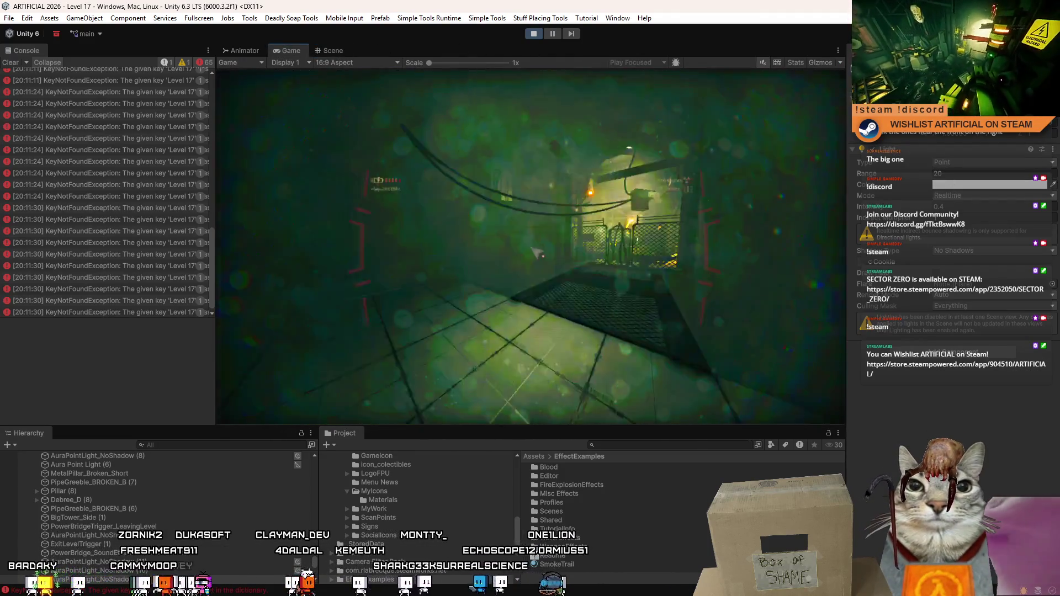
Resume the game, walk toward the lit catwalk, and open the pause menu.
click(535, 253)
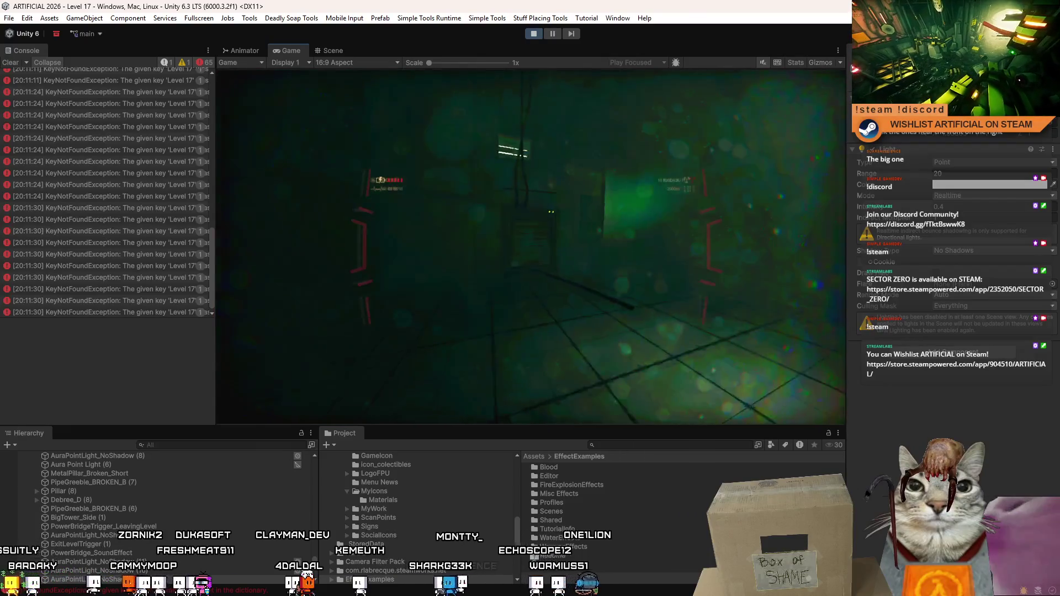
key(w)
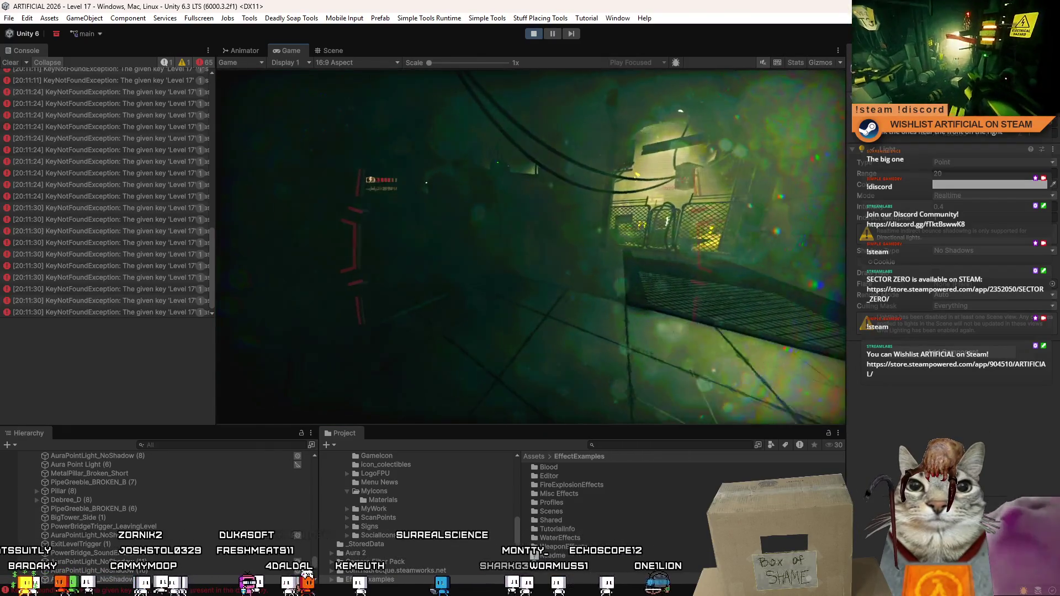
key(w)
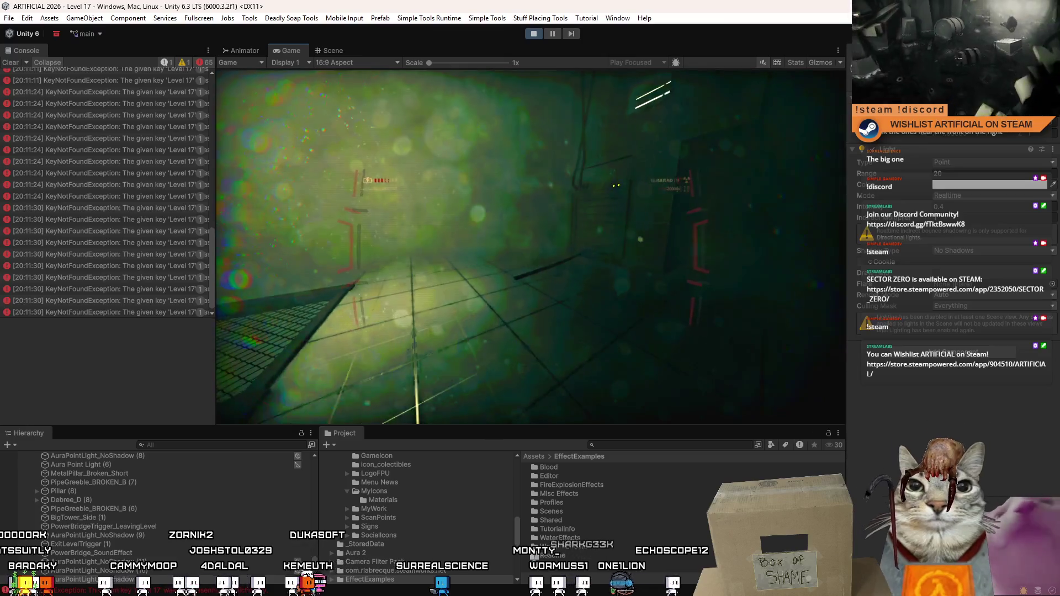
key(Escape)
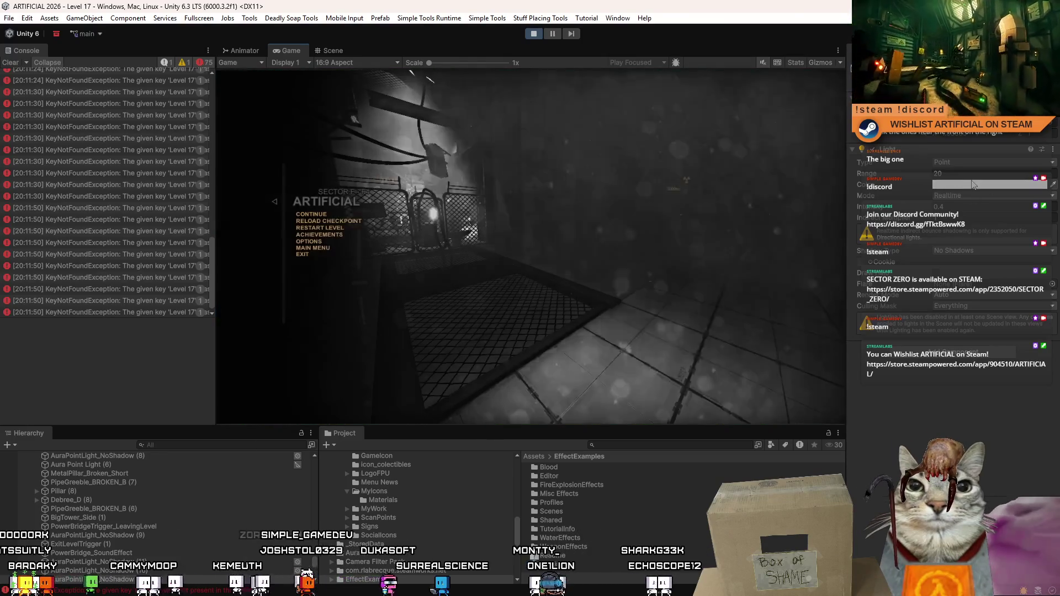
Set the point light's colour to red.
click(989, 185)
click(1050, 176)
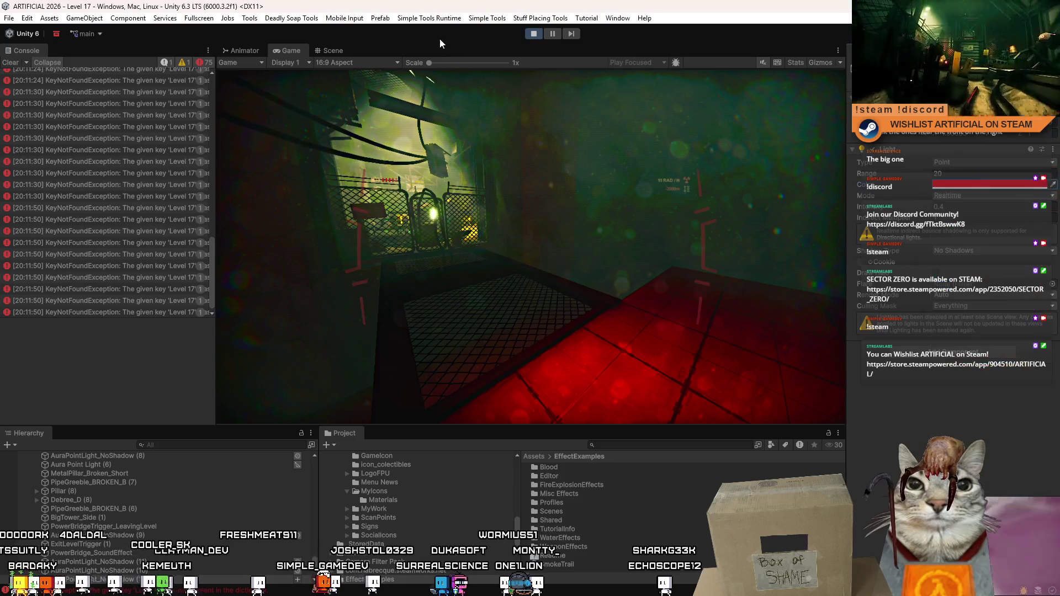
key(w)
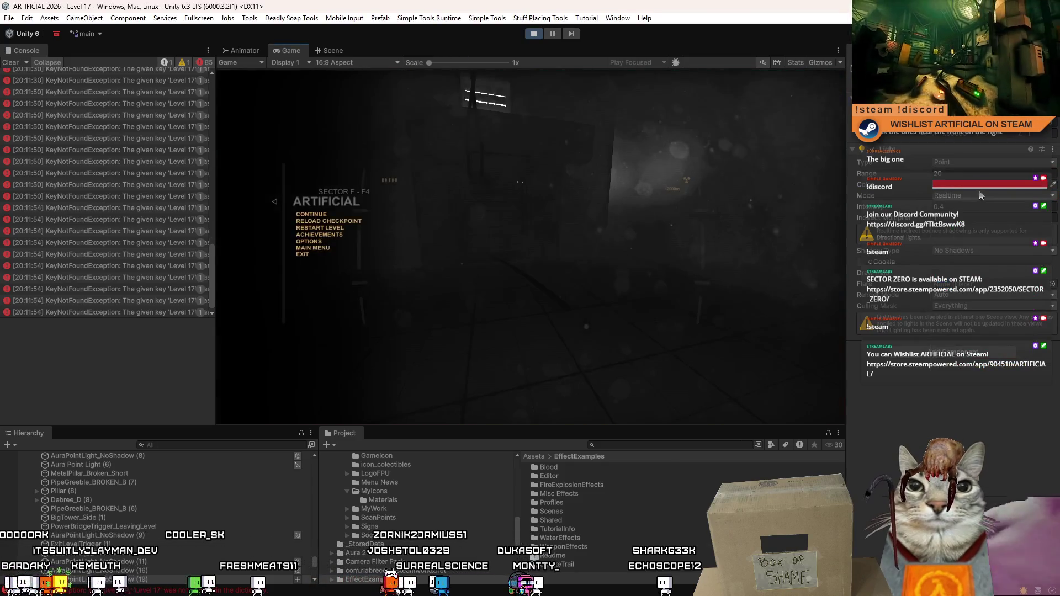
Set the red light's intensity to 1 and its range to 10.
double_click(946, 205)
text(1)
key(Return)
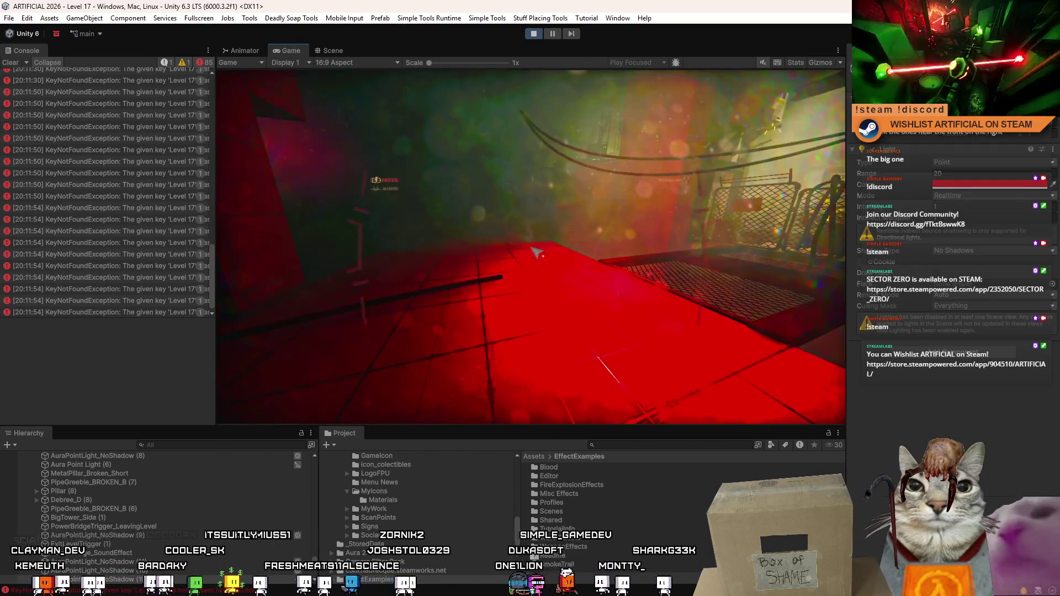
key(Escape)
double_click(968, 174)
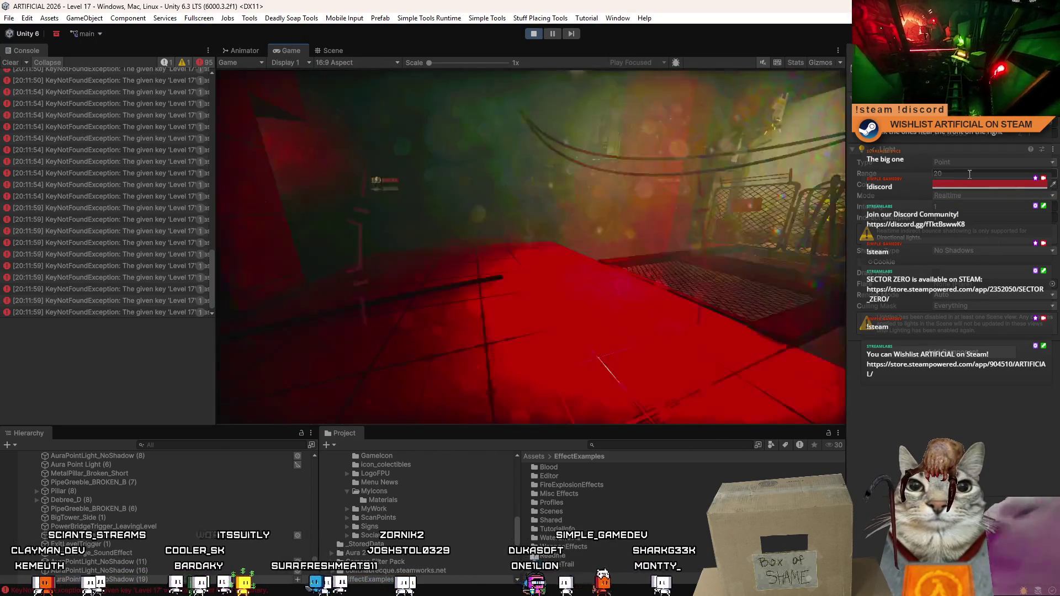
text(10)
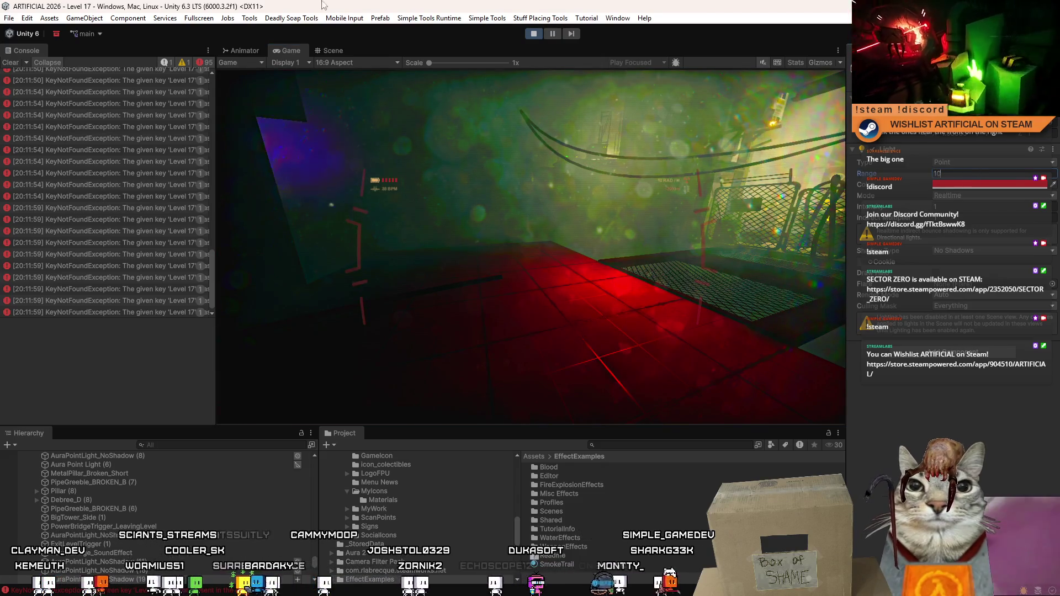
click(336, 50)
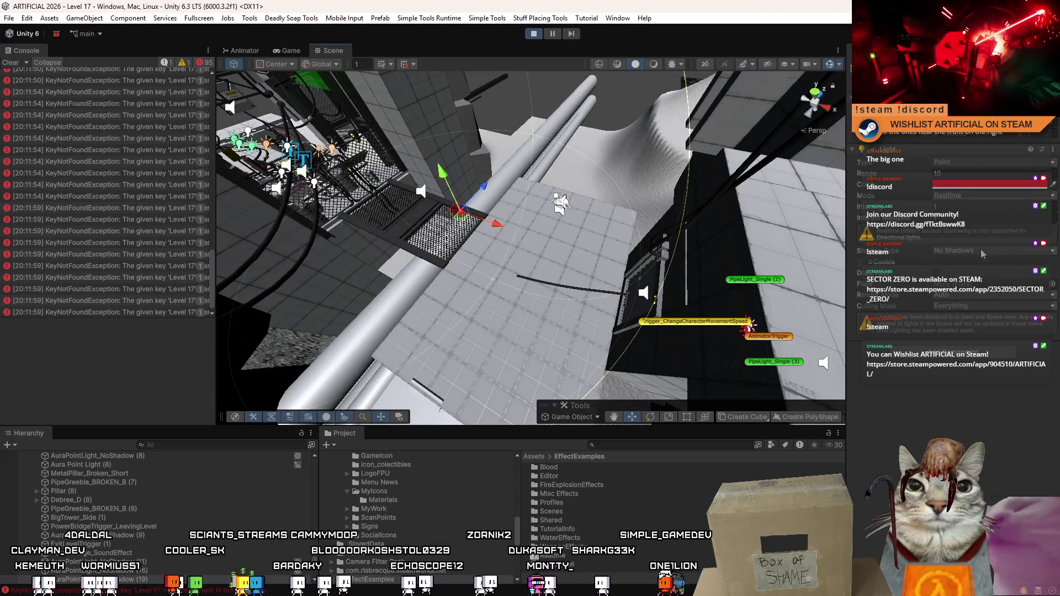
Give the red light hard shadows and move it up and to the right.
click(979, 275)
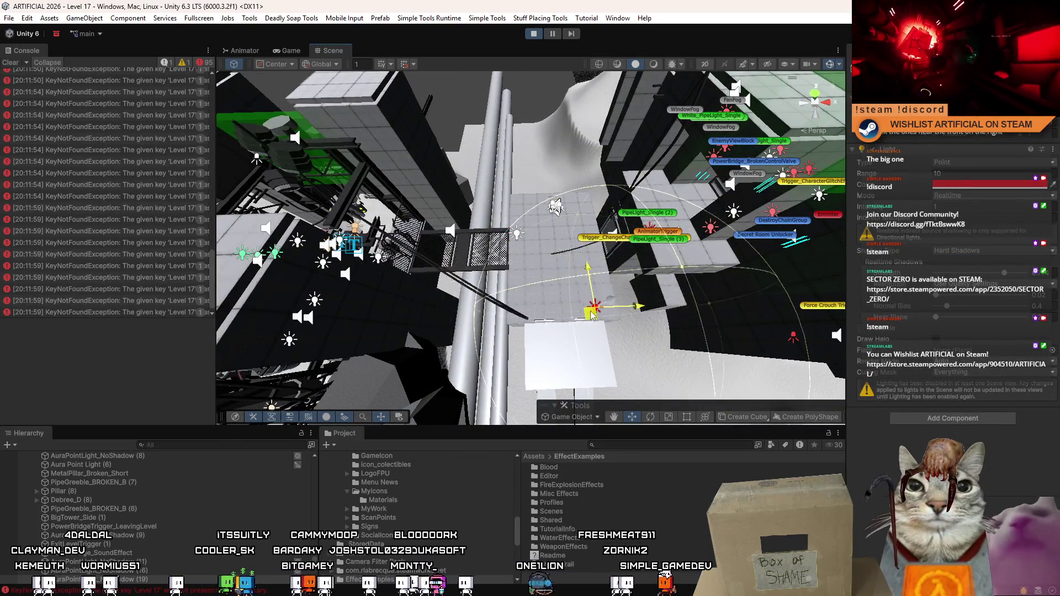
drag(561, 303, 521, 291)
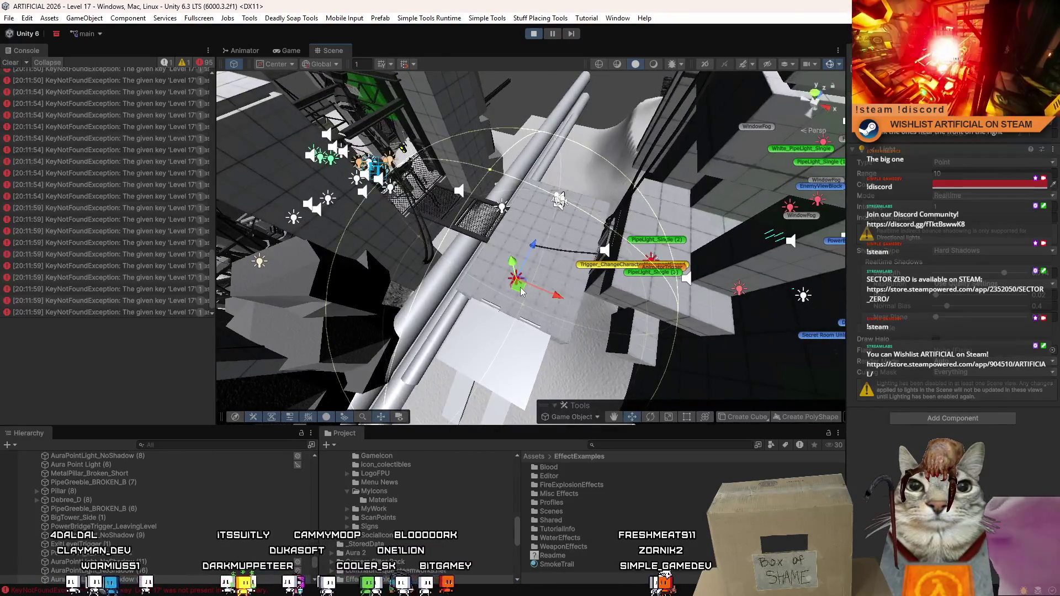
drag(438, 235, 529, 217)
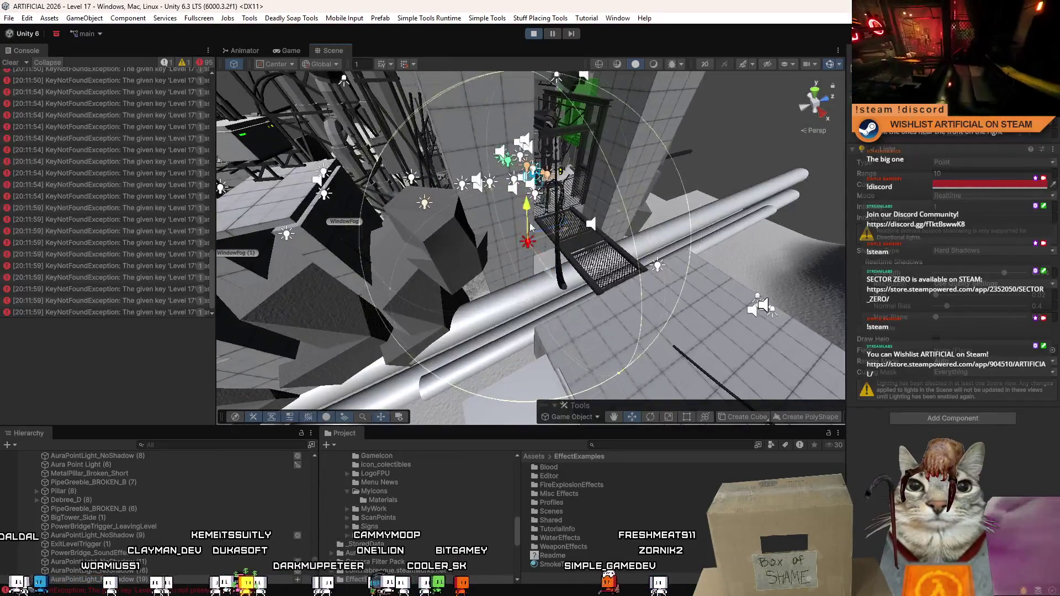
drag(544, 282, 491, 267)
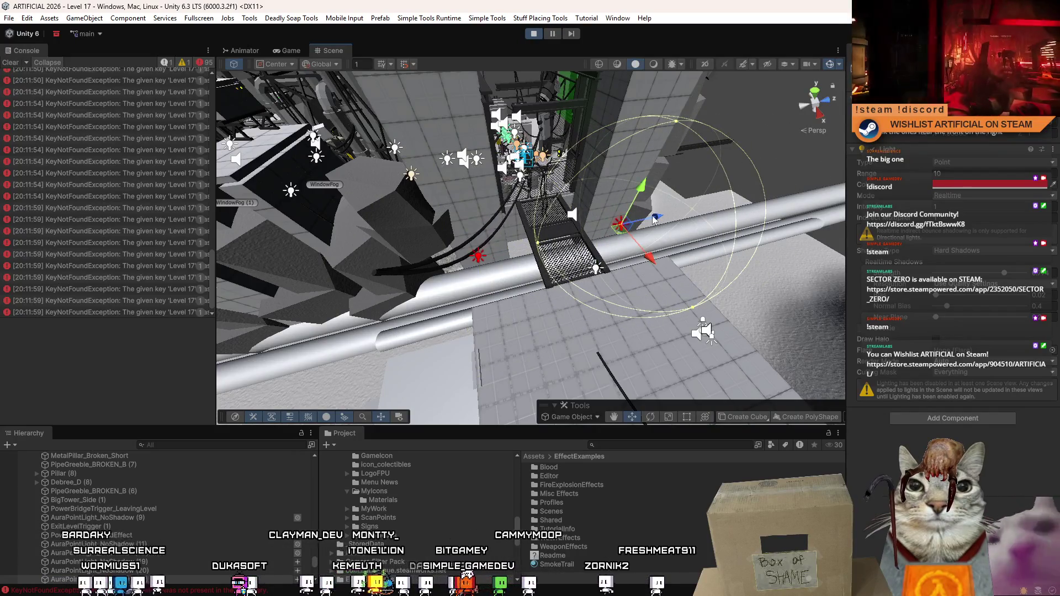
drag(757, 203, 525, 183)
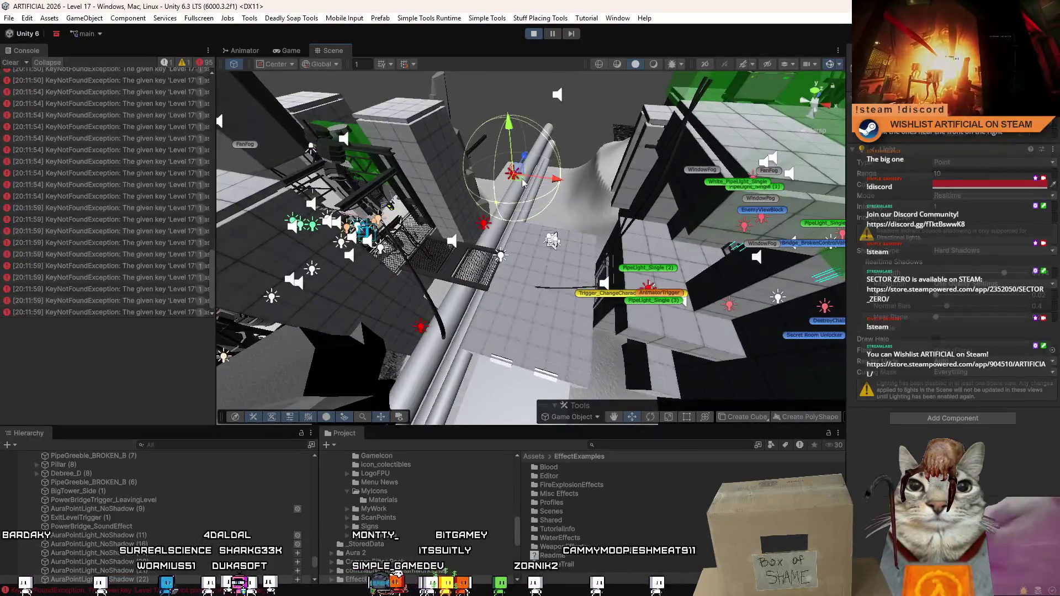
drag(545, 362, 581, 275)
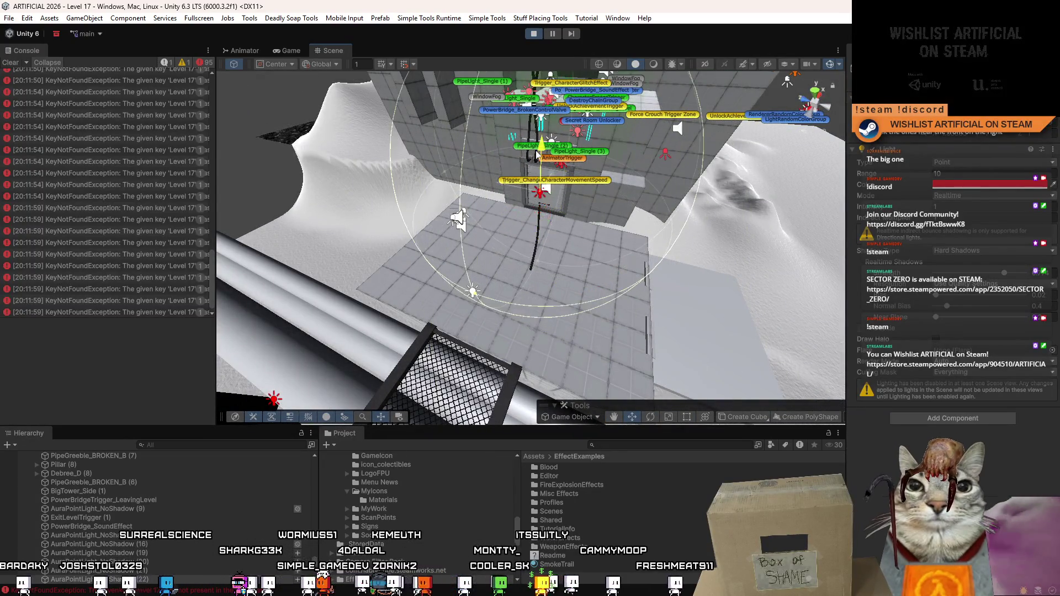
Change the orange point light beside the walkway to cyan (00CCFF).
click(994, 185)
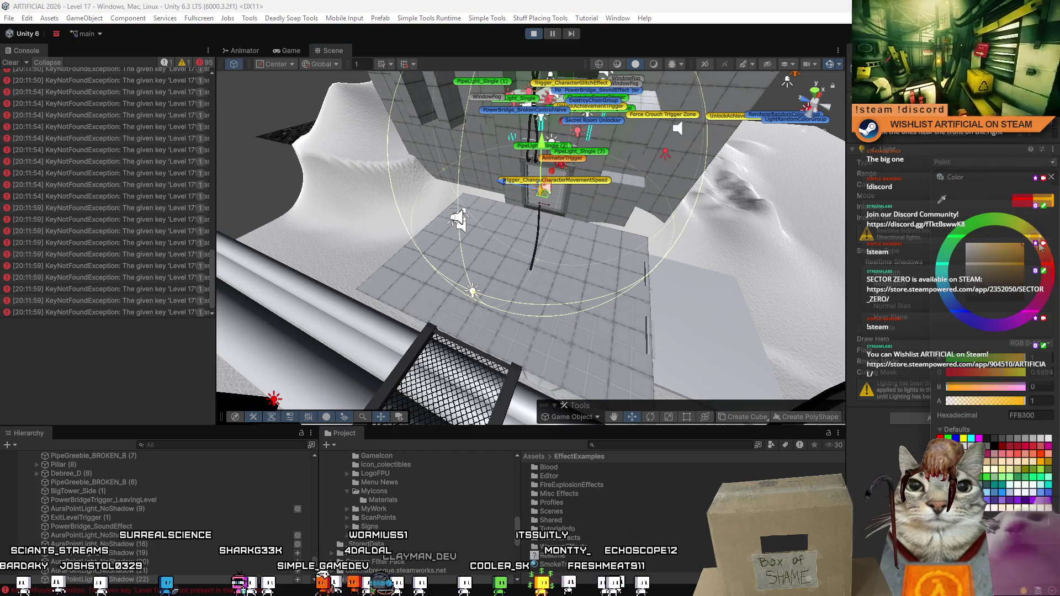
click(1053, 178)
drag(464, 199, 474, 183)
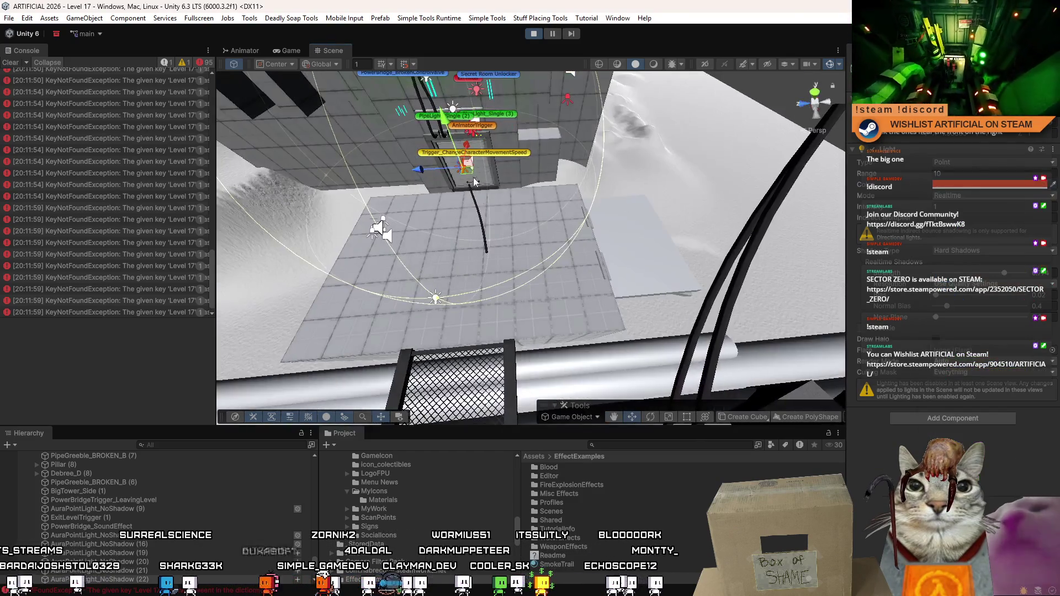
click(1021, 185)
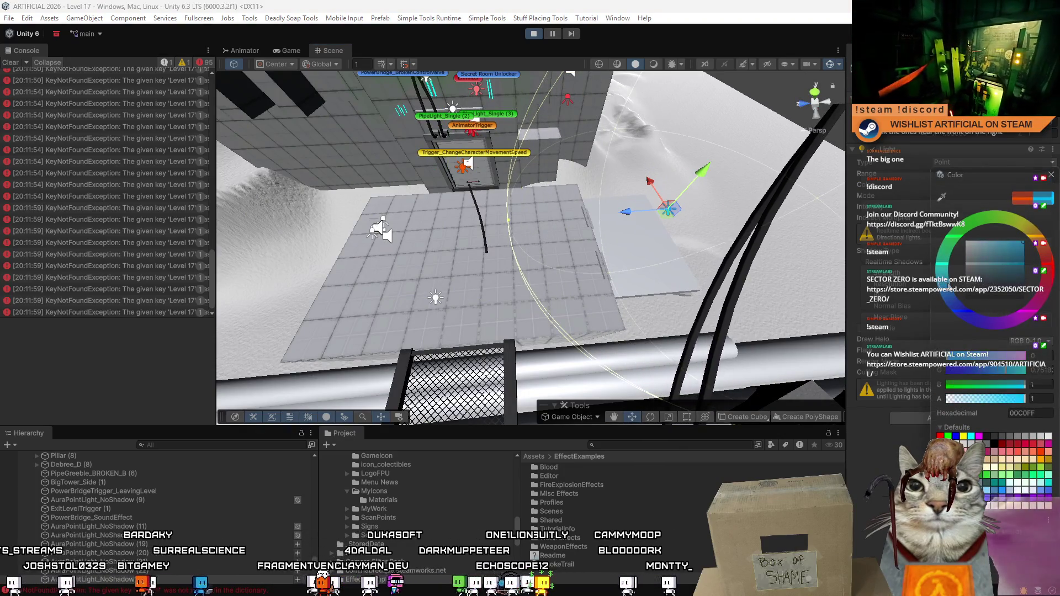
click(1049, 176)
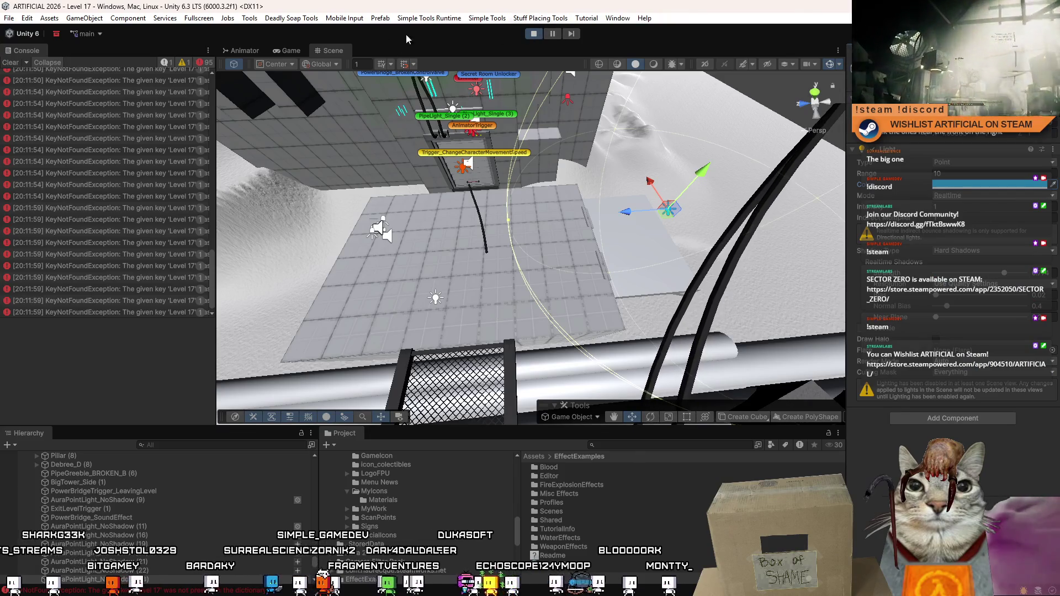
click(291, 50)
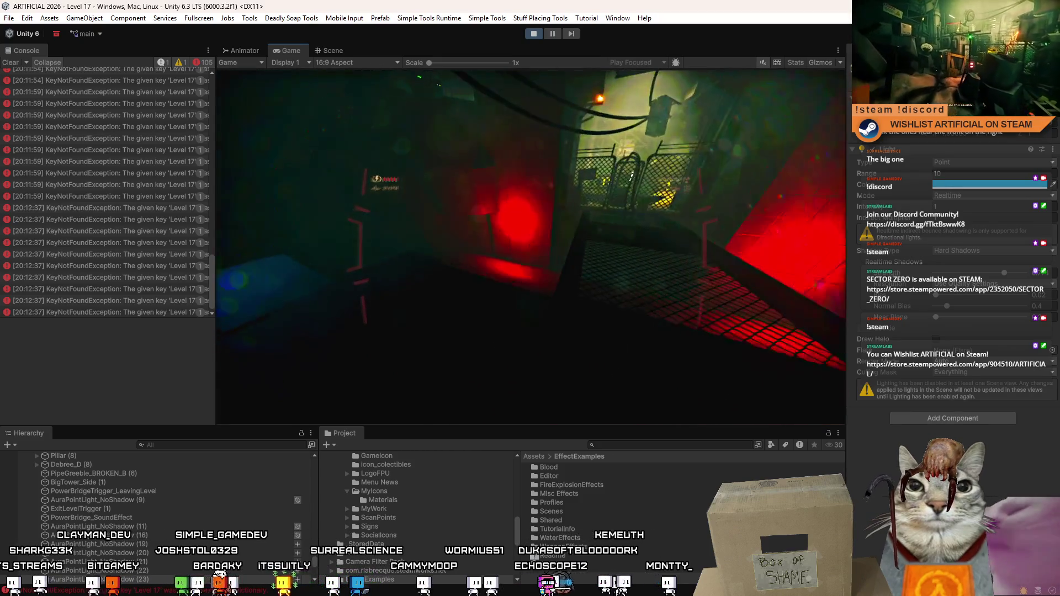
Pause the playtest and inspect the level in the Scene view.
key(Escape)
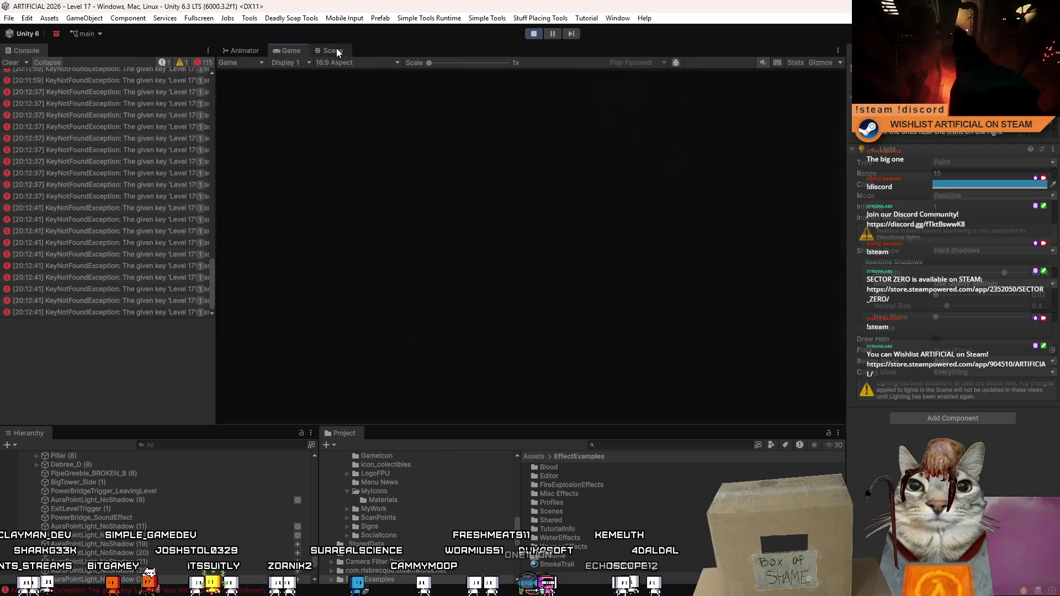
click(335, 51)
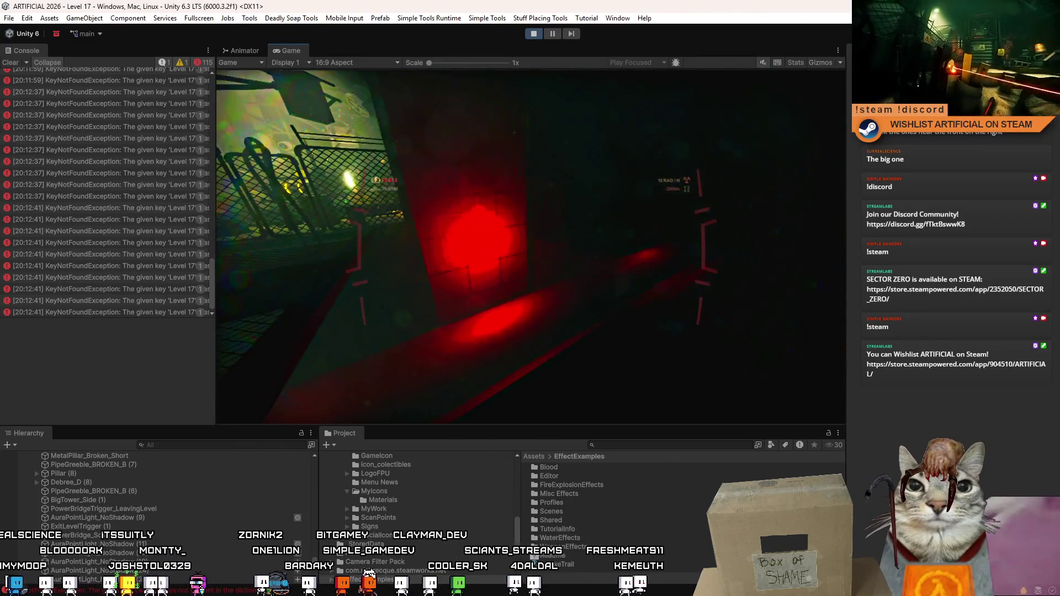
key(Escape)
key(Escape)
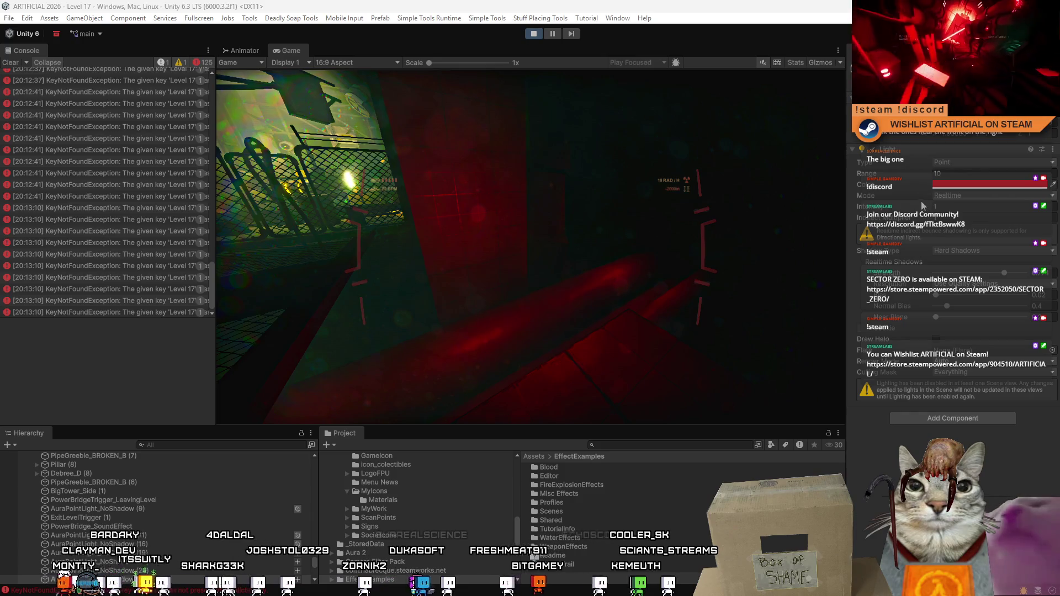
Try a range of 20 on the red light, restore it to 10, and keep playtesting.
click(966, 173)
text(20)
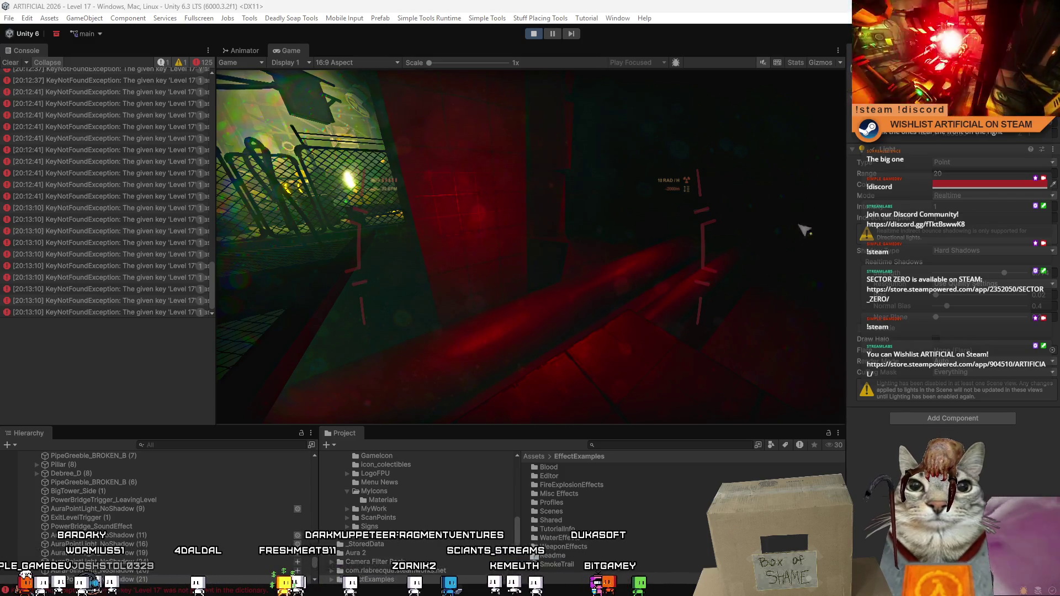
click(956, 174)
text(10)
key(Return)
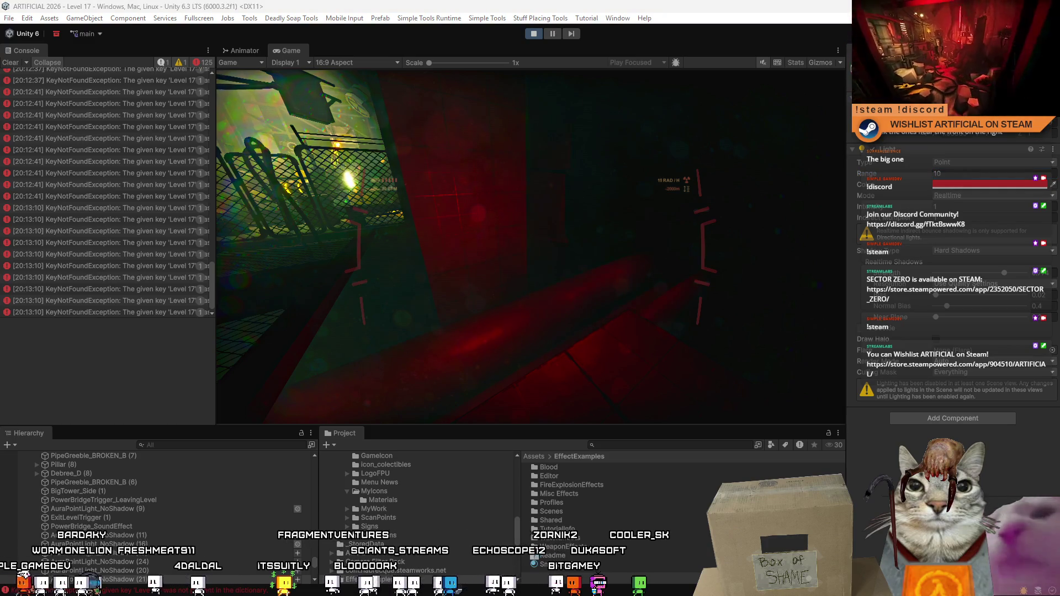
click(444, 270)
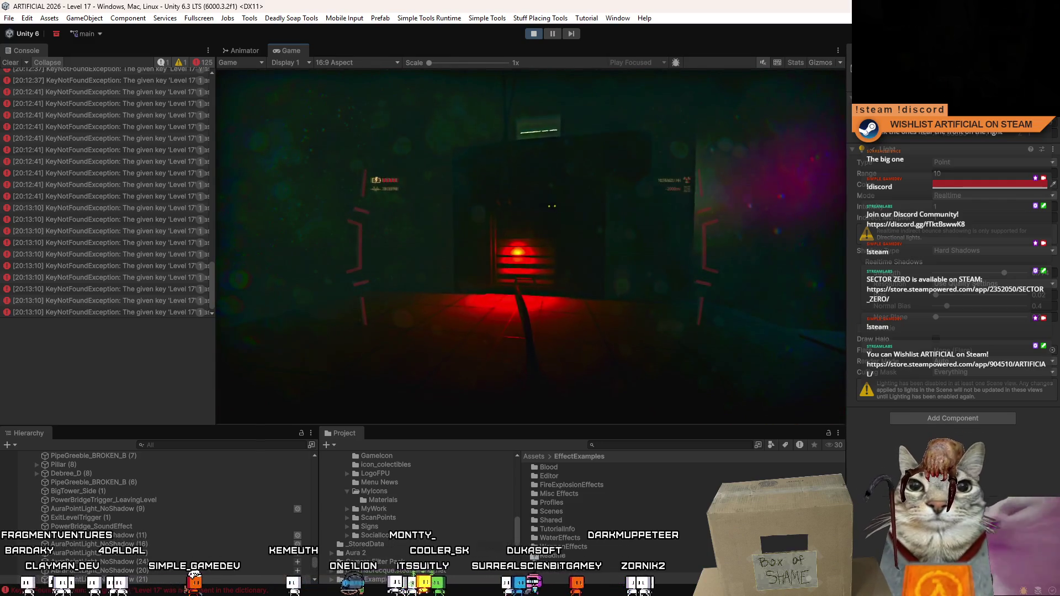
key(Escape)
key(Escape)
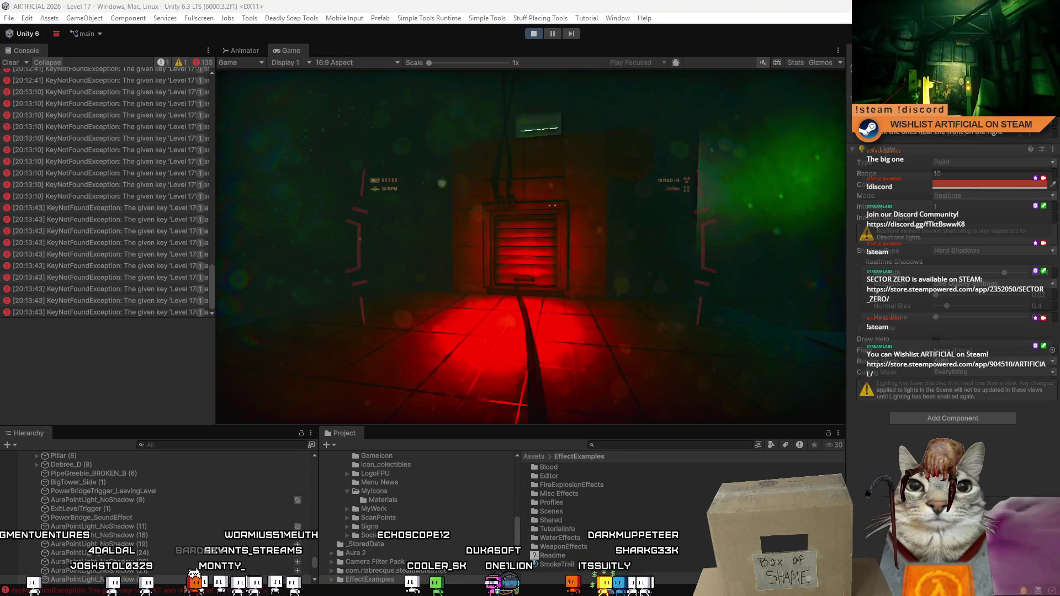
click(1002, 184)
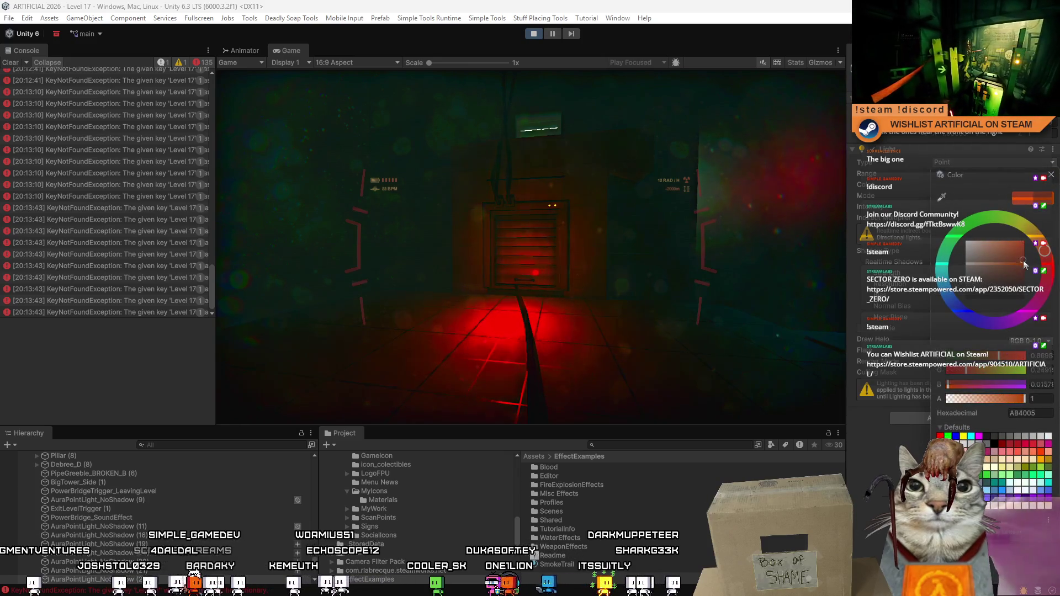
Shift the shutter light's hue from red to amber-yellow (FFBC00) and resume playing.
drag(1036, 239, 1043, 232)
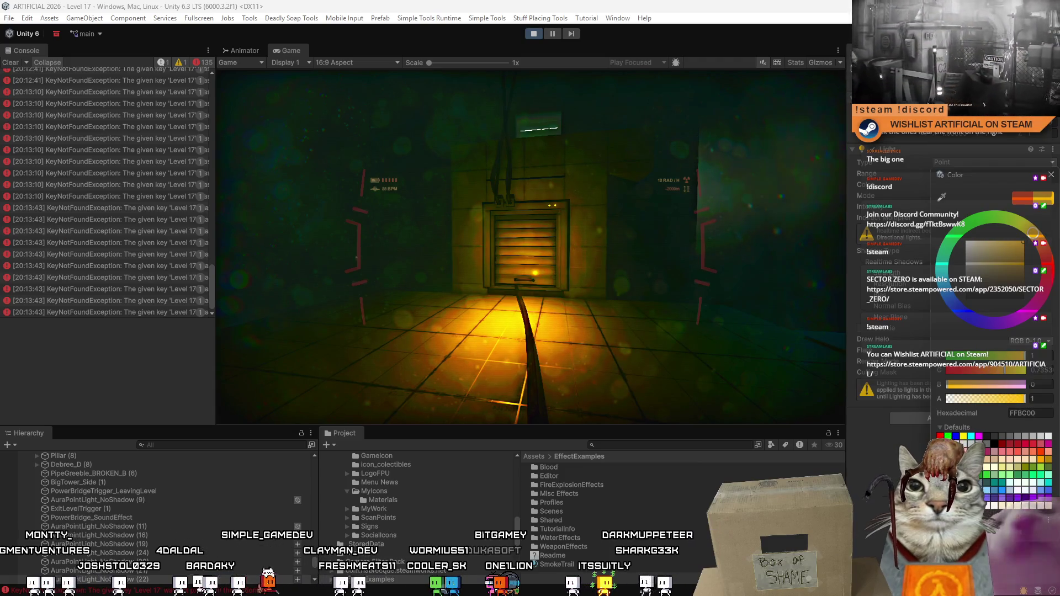
key(Escape)
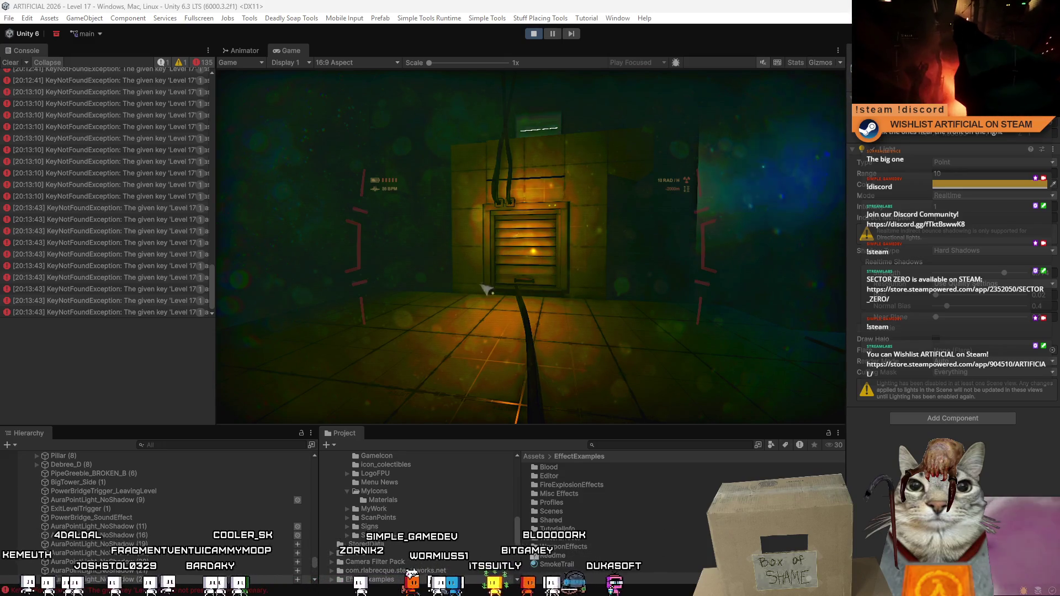
click(286, 293)
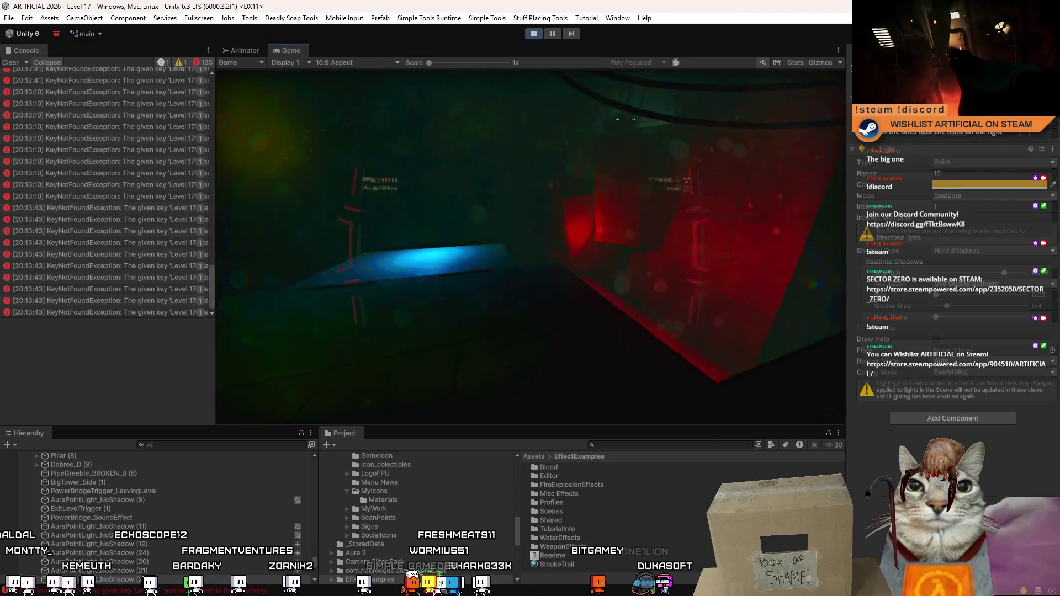
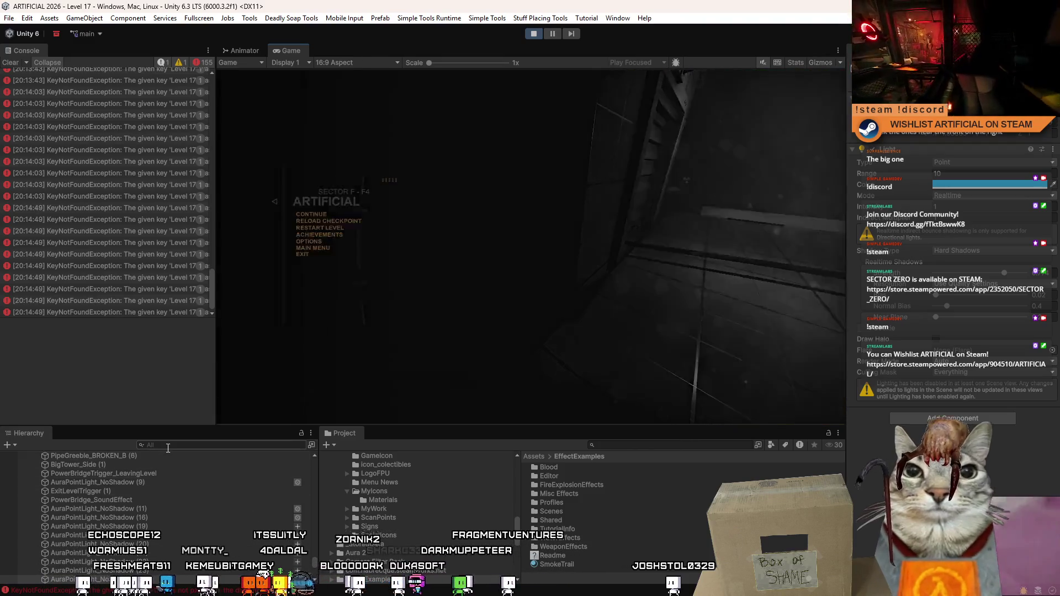
Find Headlights via the Hierarchy search, select its Spotlight child, and return to the game.
click(168, 446)
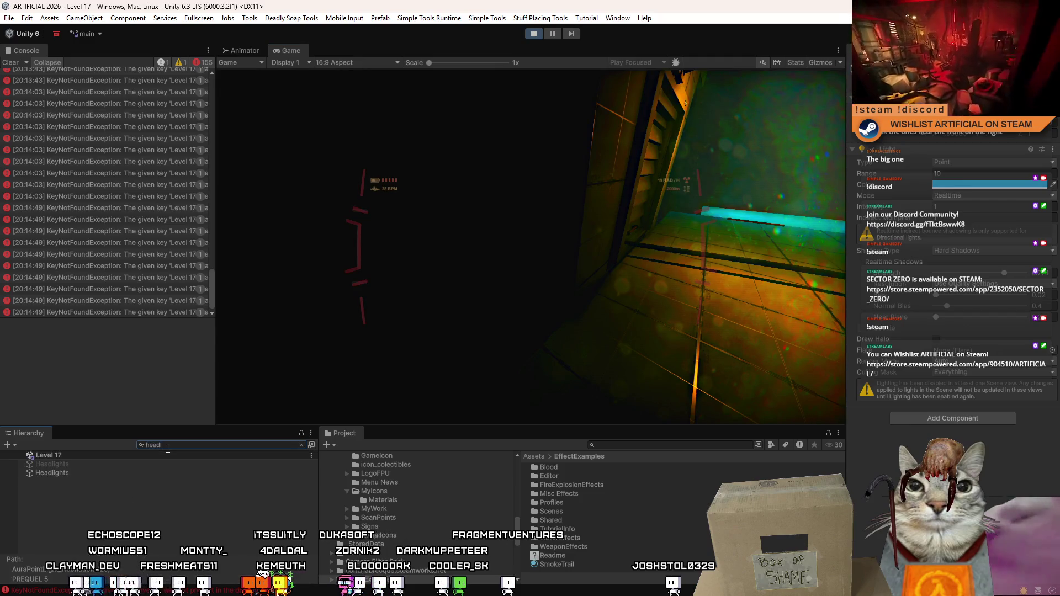
click(118, 472)
click(161, 445)
key(Escape)
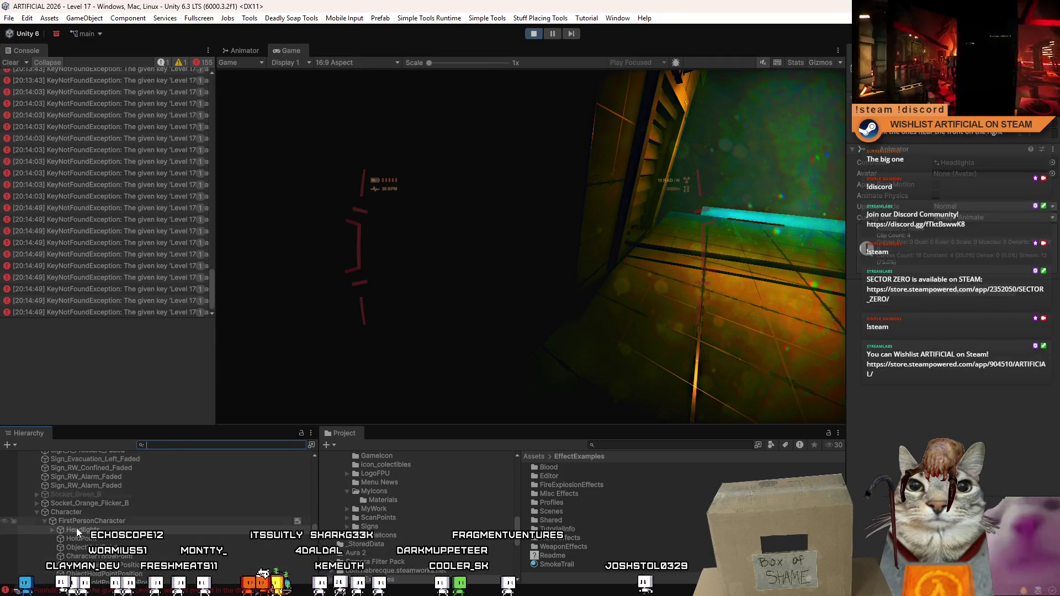
click(48, 529)
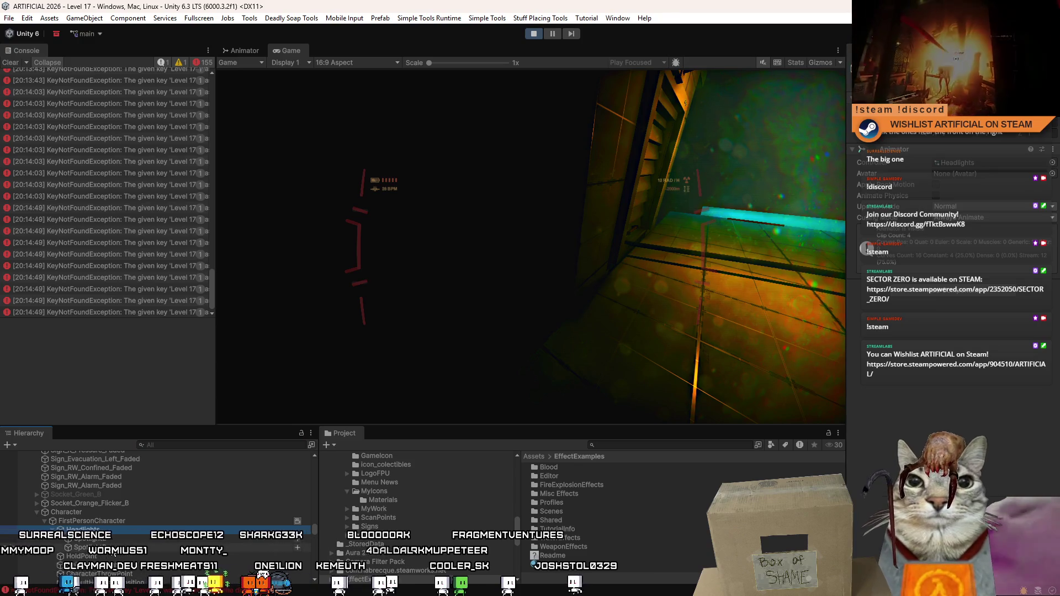
click(123, 546)
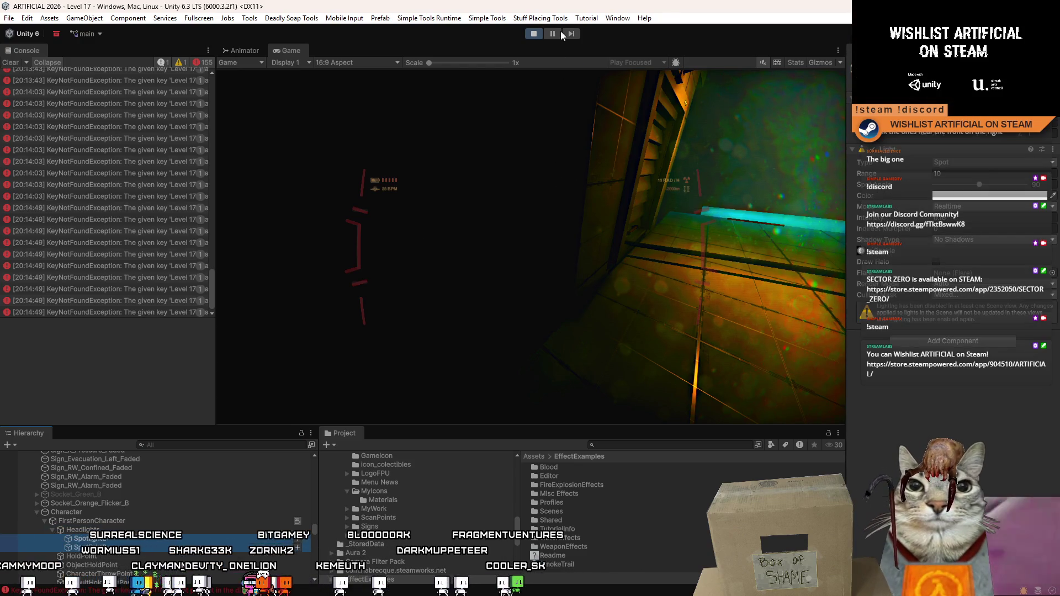
click(552, 166)
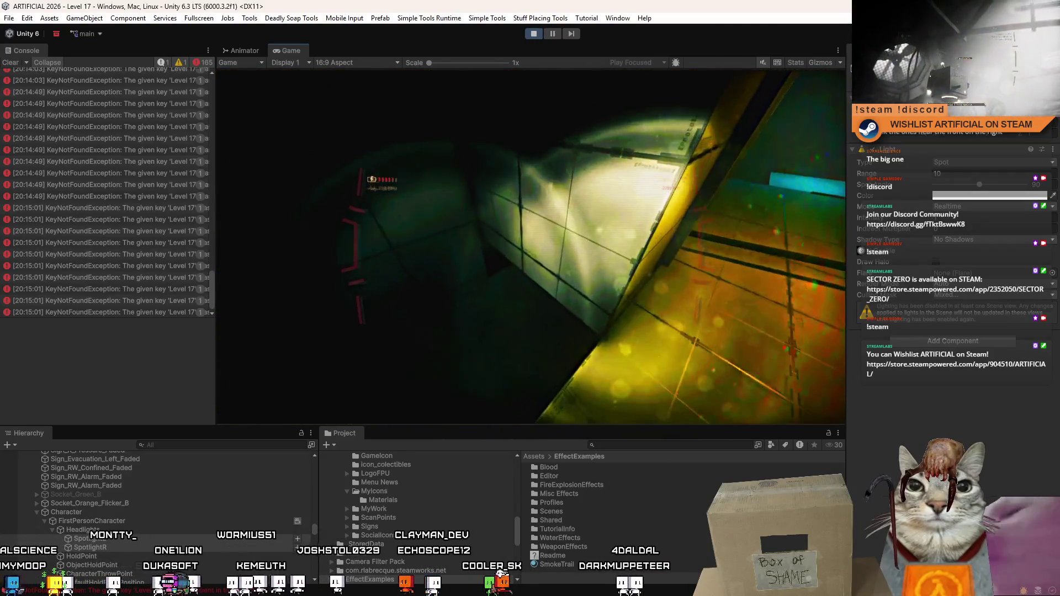
Open the Cookie picker and try WaterRipplesParticle and the transmission icon as cookies.
click(874, 253)
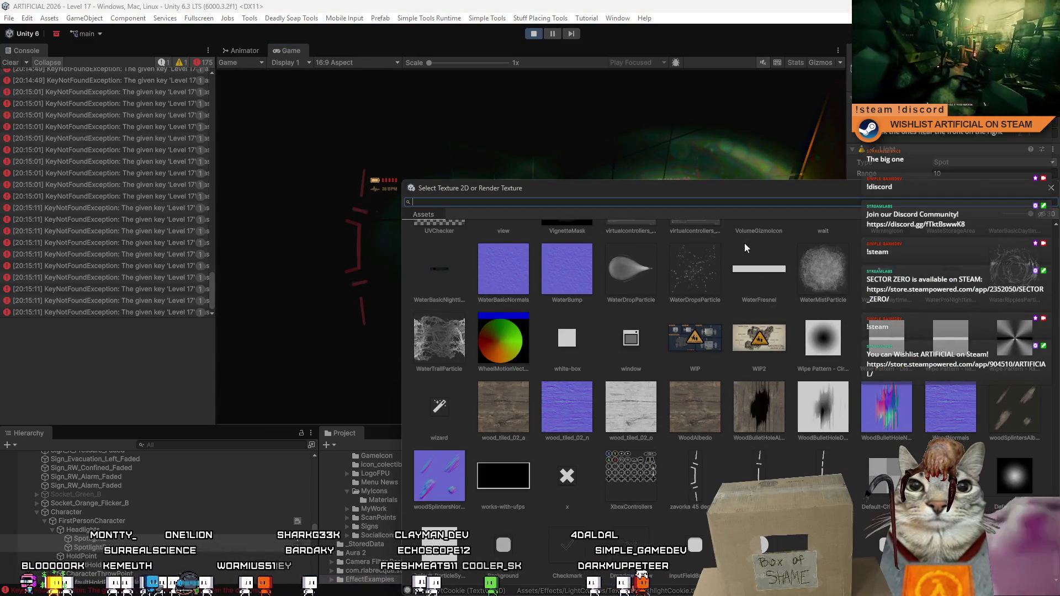
mouse_move(768, 190)
mouse_down()
mouse_move(674, 472)
mouse_move(635, 308)
mouse_move(558, 318)
mouse_move(539, 381)
mouse_move(521, 312)
mouse_up()
click(774, 397)
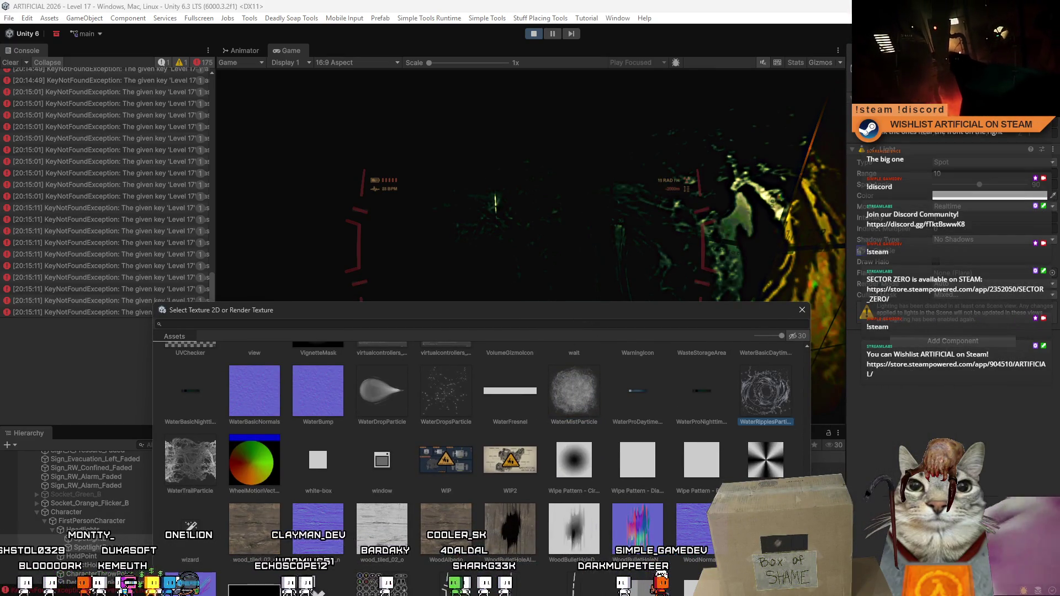
scroll(443, 366, up, 3)
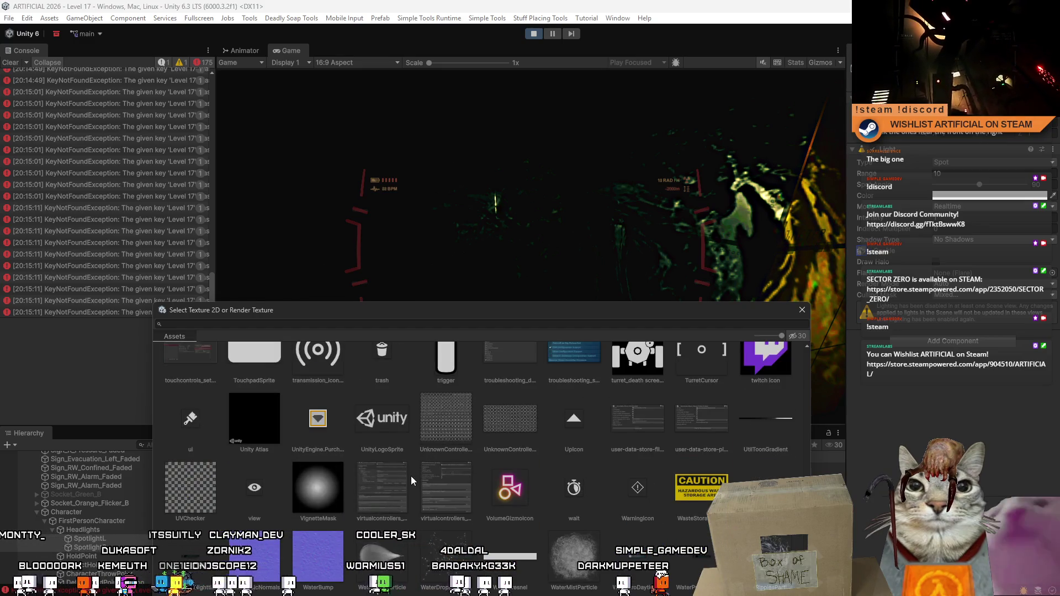
scroll(434, 481, up, 2)
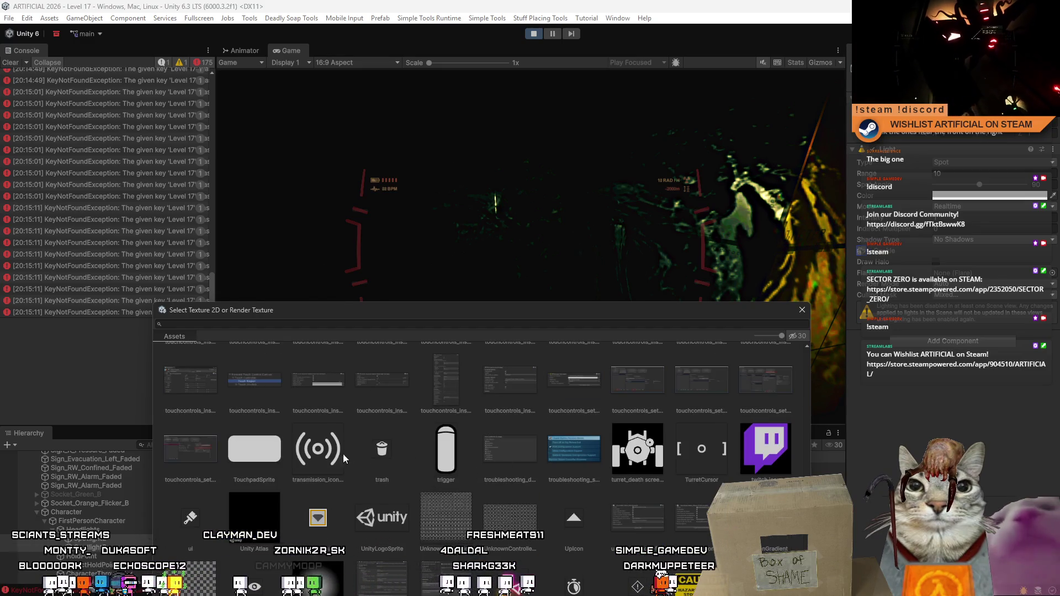
click(325, 458)
scroll(711, 456, up, 3)
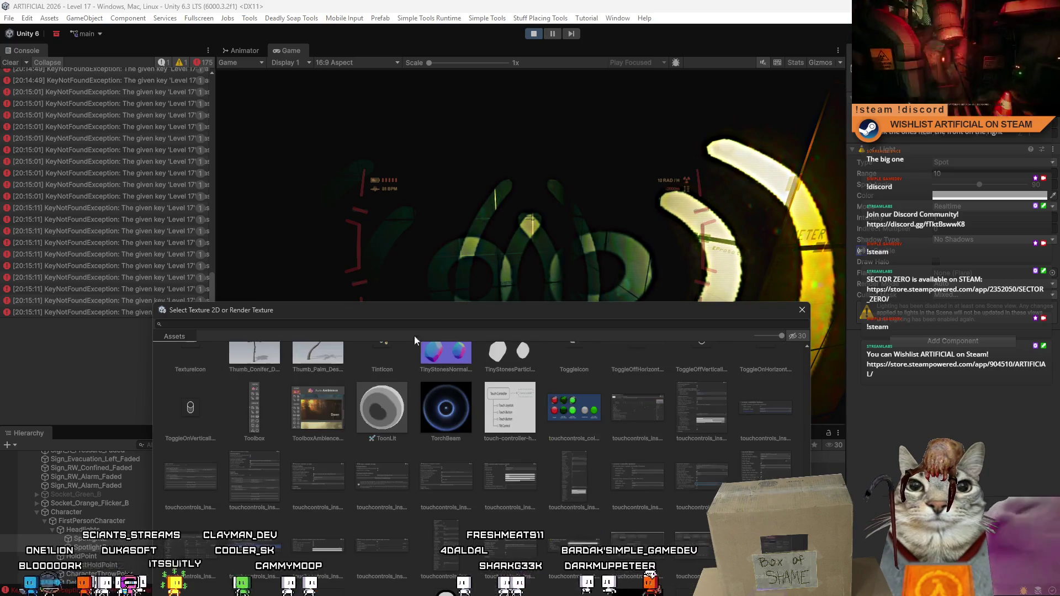
Search 'co', try the flashlight and LightSoftCookie textures, then apply LightSquareCookie.
text(cookie)
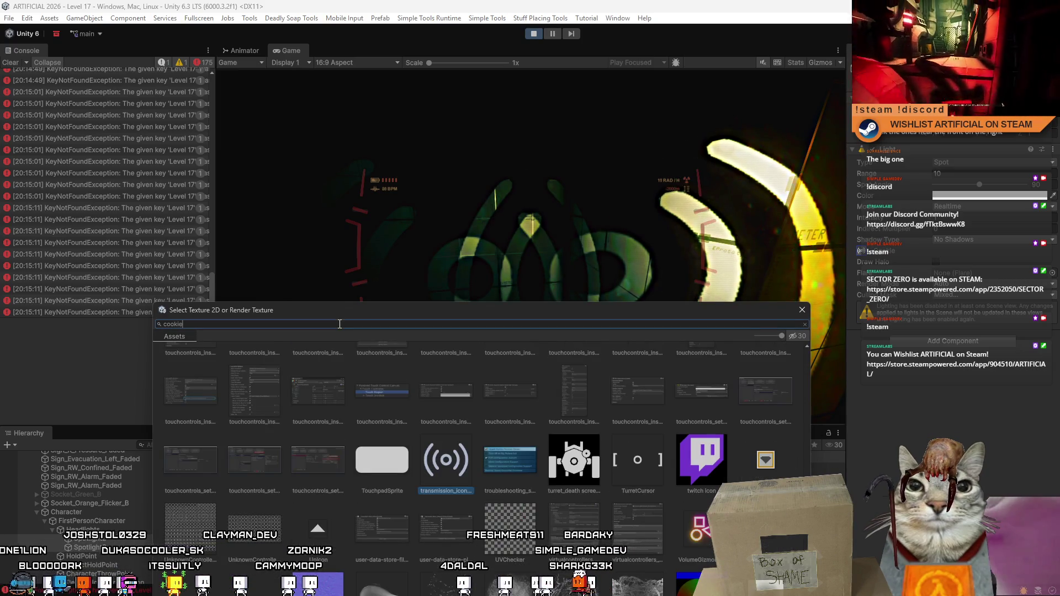
click(293, 371)
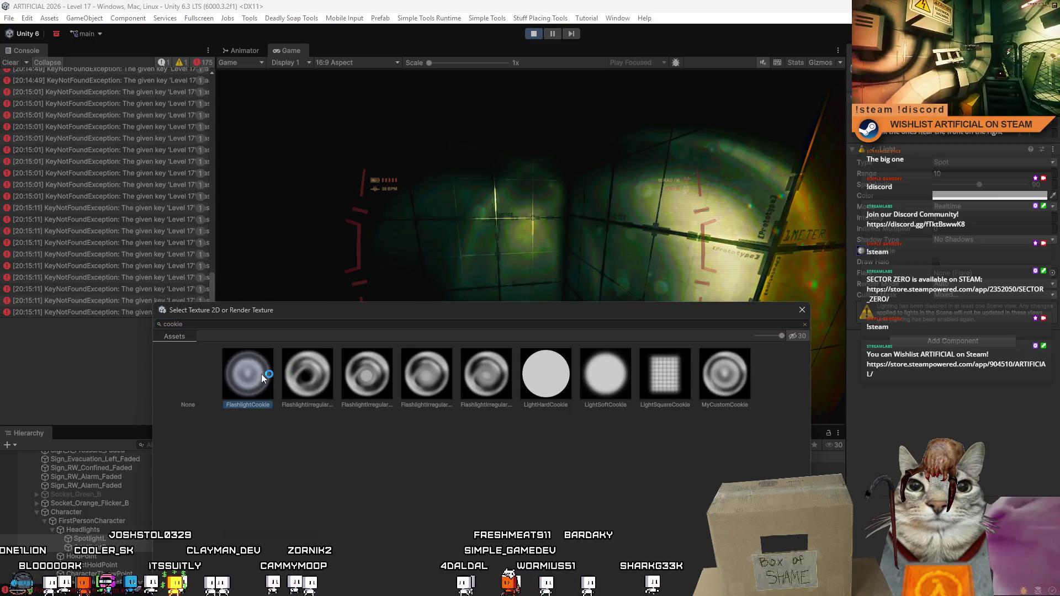
click(375, 387)
click(426, 387)
click(495, 385)
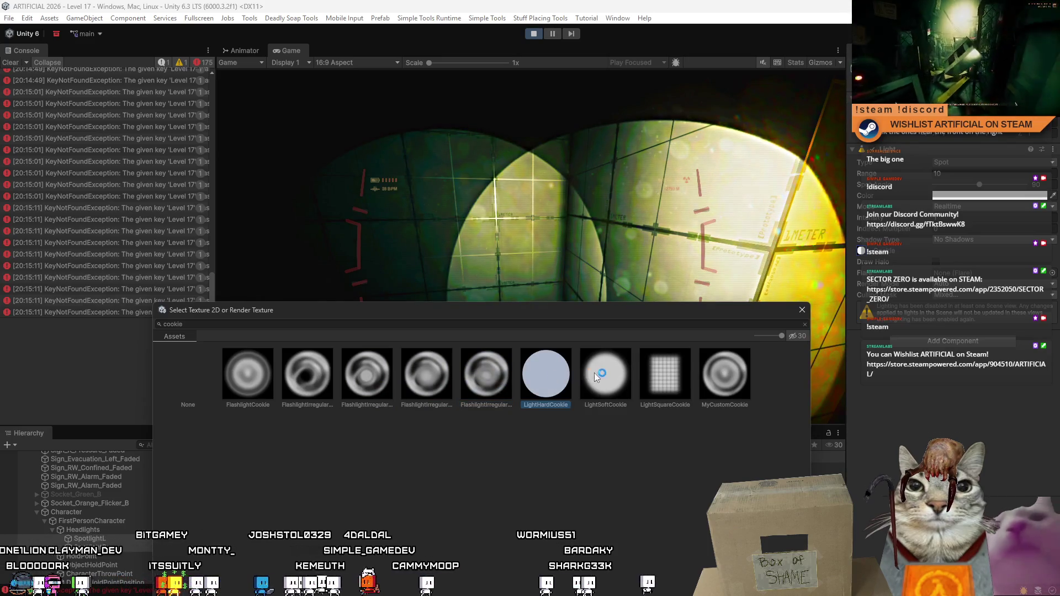
click(597, 372)
click(664, 379)
click(726, 380)
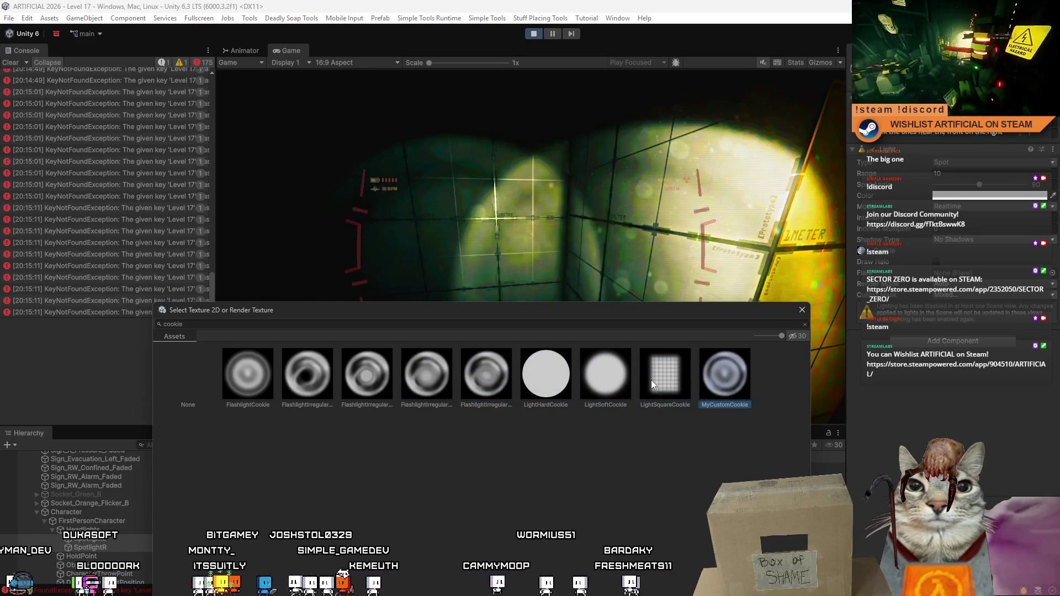
click(652, 380)
double_click(679, 382)
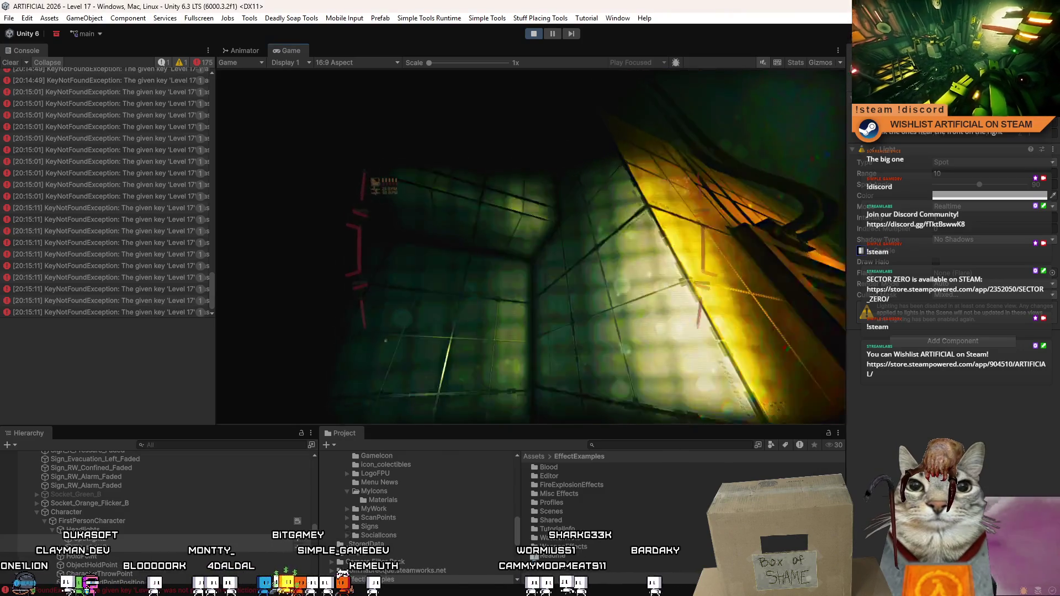
Pause the game and open the Cookie picker filtered to 'cookie' textures.
key(Escape)
key(Escape)
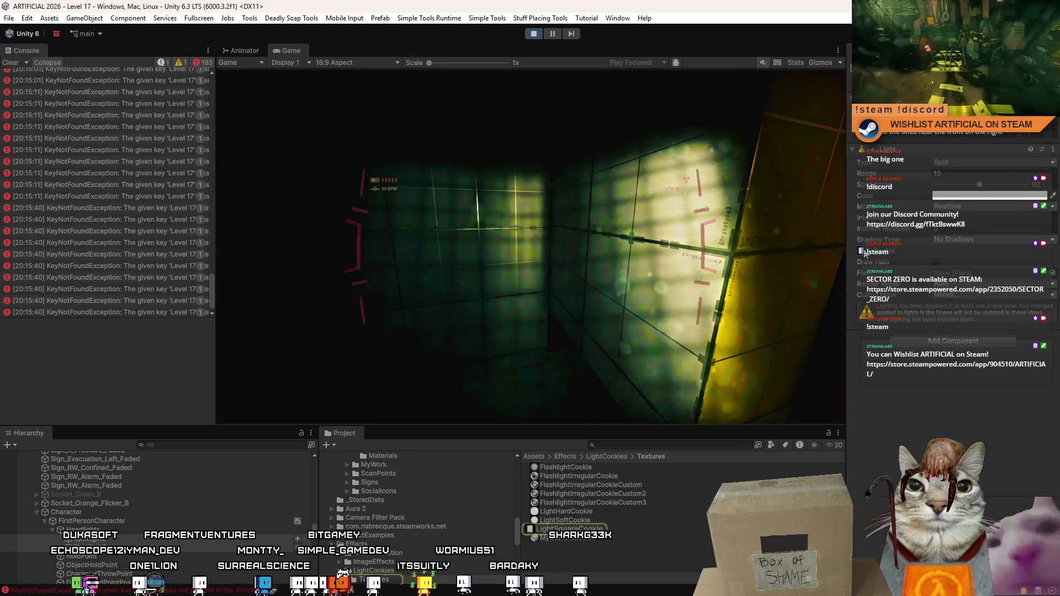
click(871, 253)
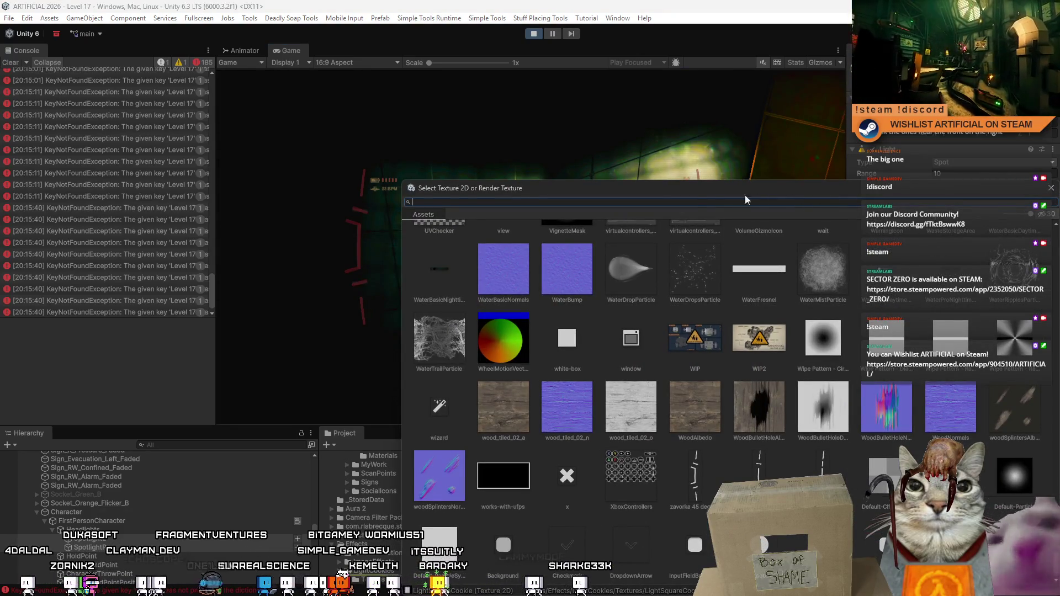
text(cookie)
mouse_move(796, 190)
mouse_down()
mouse_move(800, 211)
mouse_move(671, 302)
mouse_move(569, 407)
mouse_up()
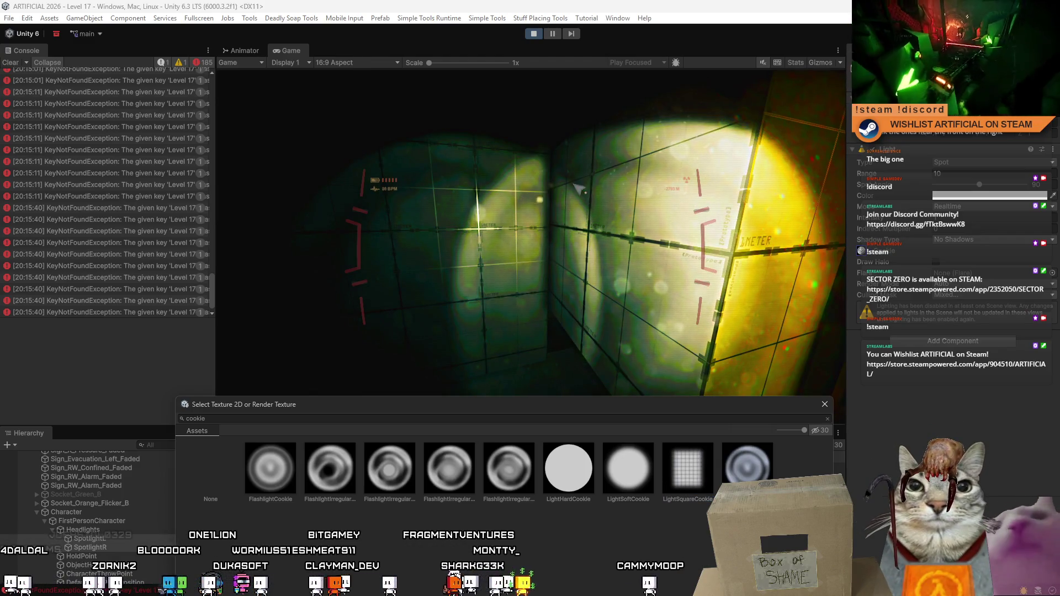
Try LightHardCookie, the irregular flashlight cookies and FlashlightCookie on the headlight beam.
click(575, 469)
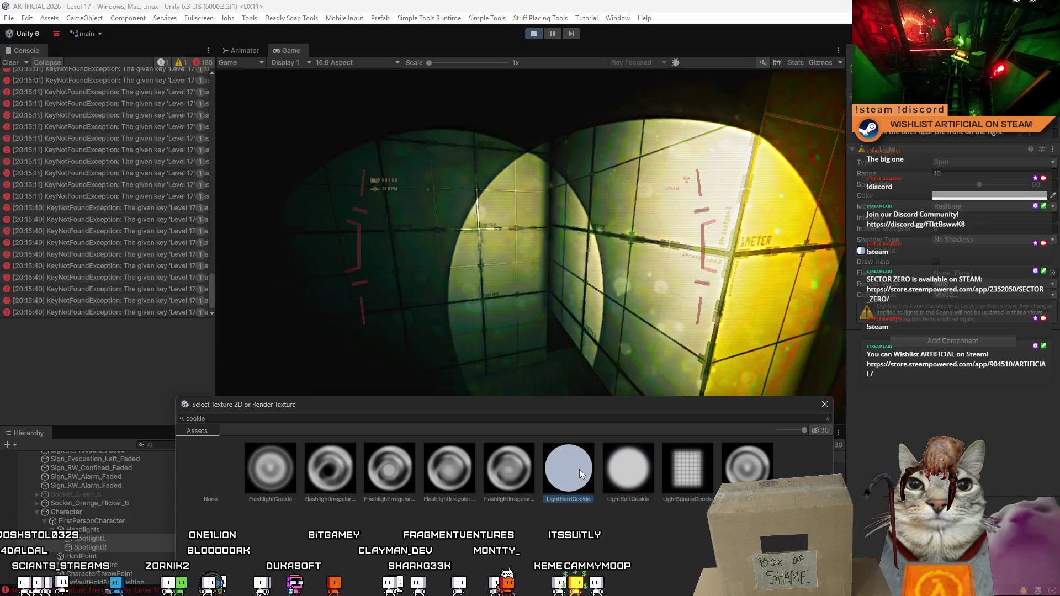
click(527, 472)
click(461, 477)
click(390, 475)
click(316, 475)
click(274, 475)
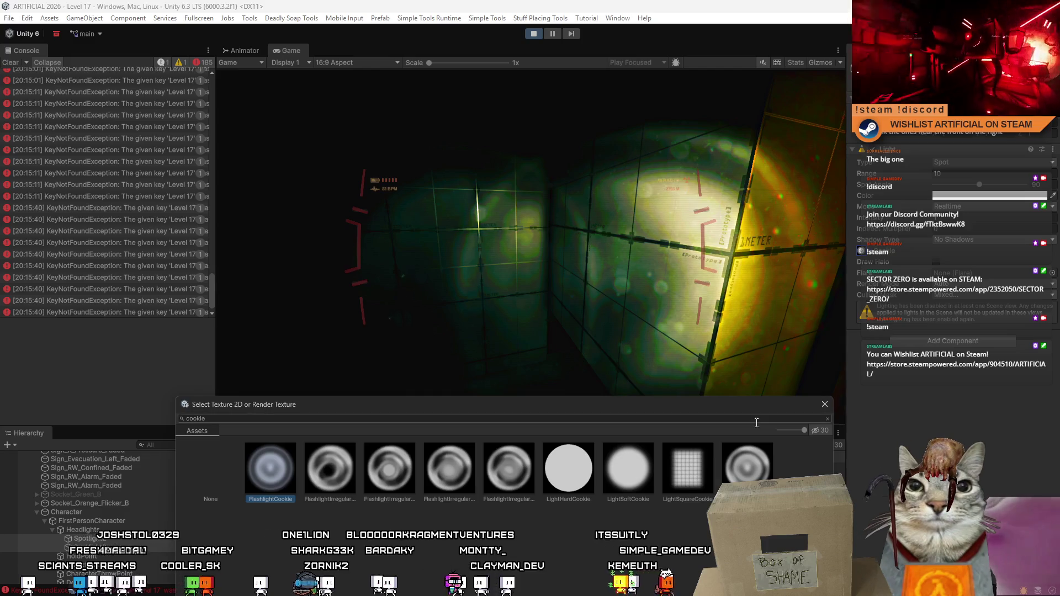
click(745, 458)
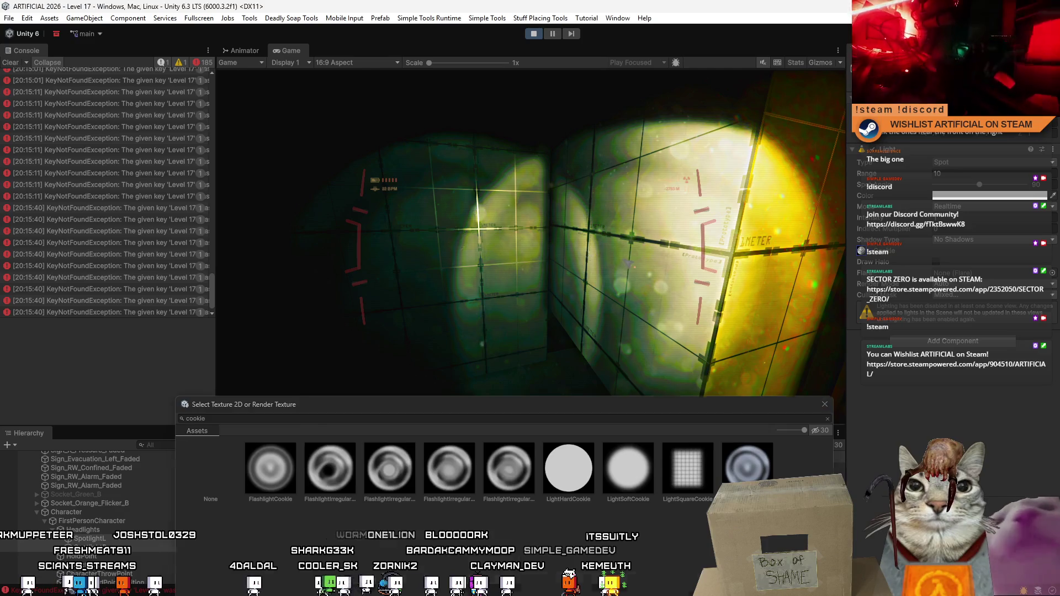
click(531, 237)
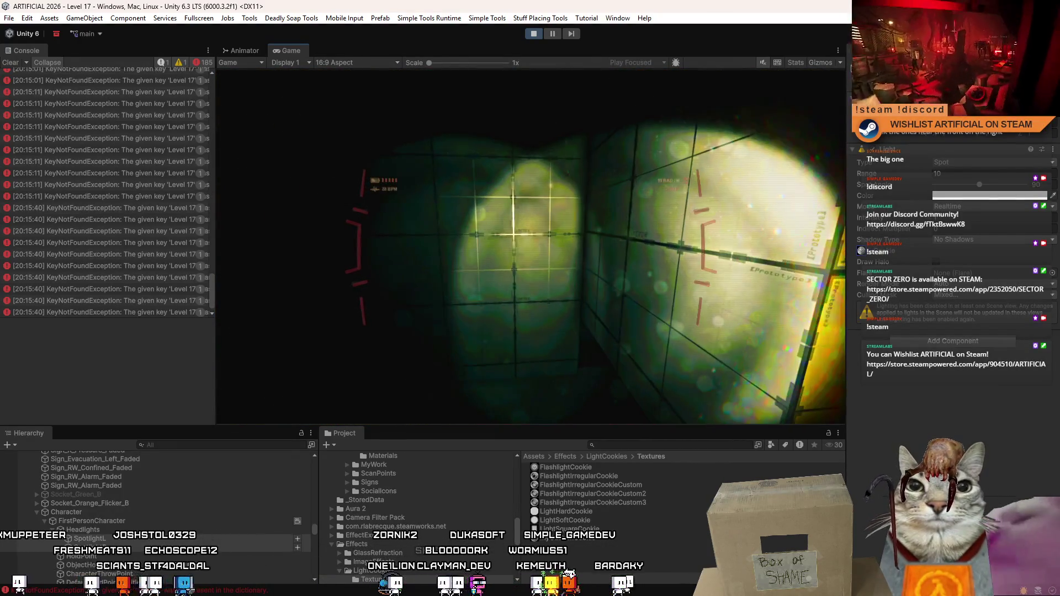
Pause play mode, then resume it to check the headlight beams.
key(Escape)
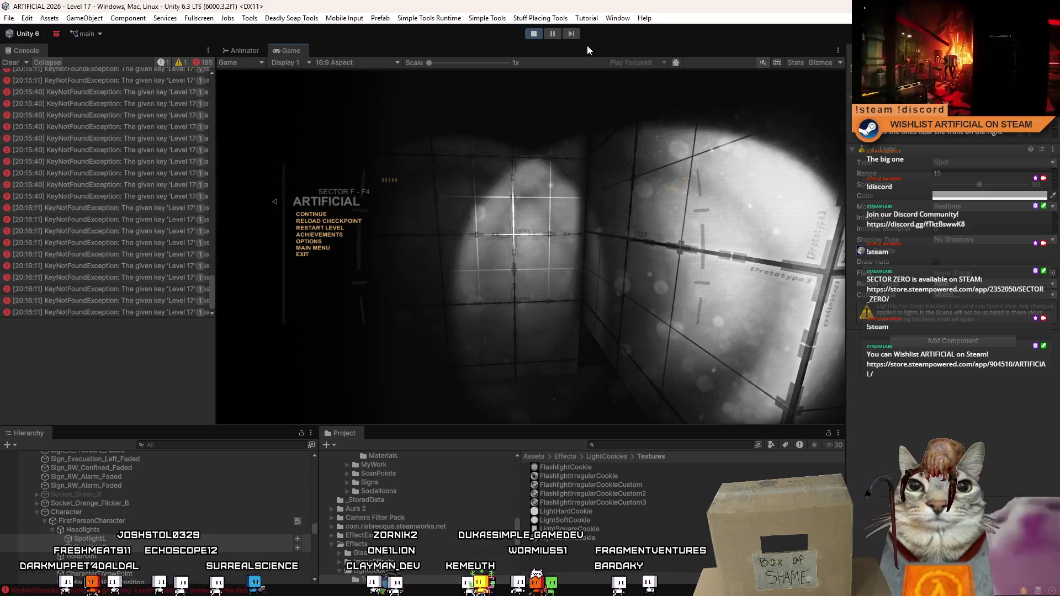
click(552, 34)
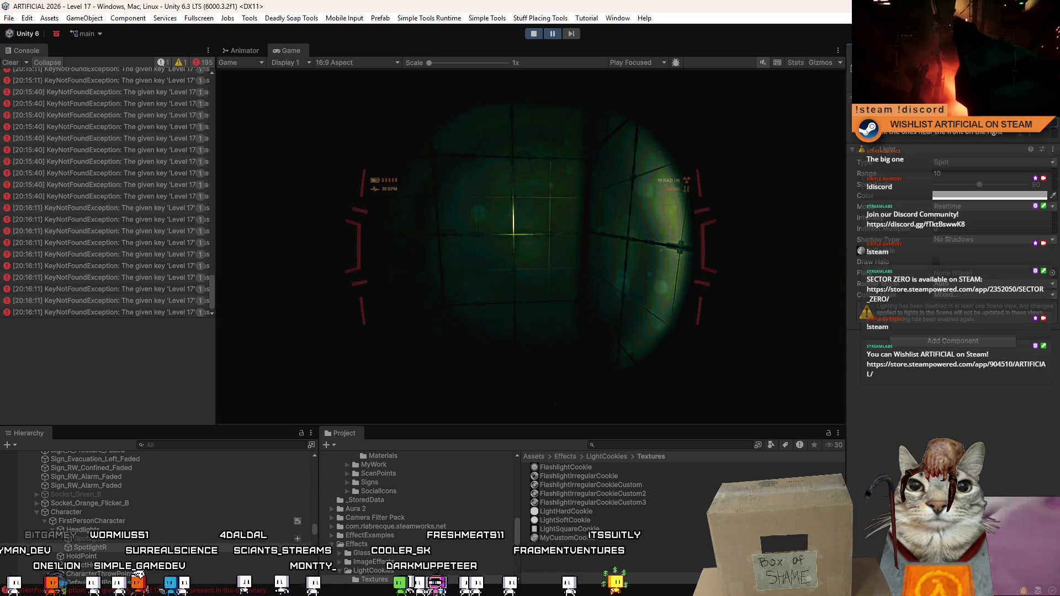
click(553, 34)
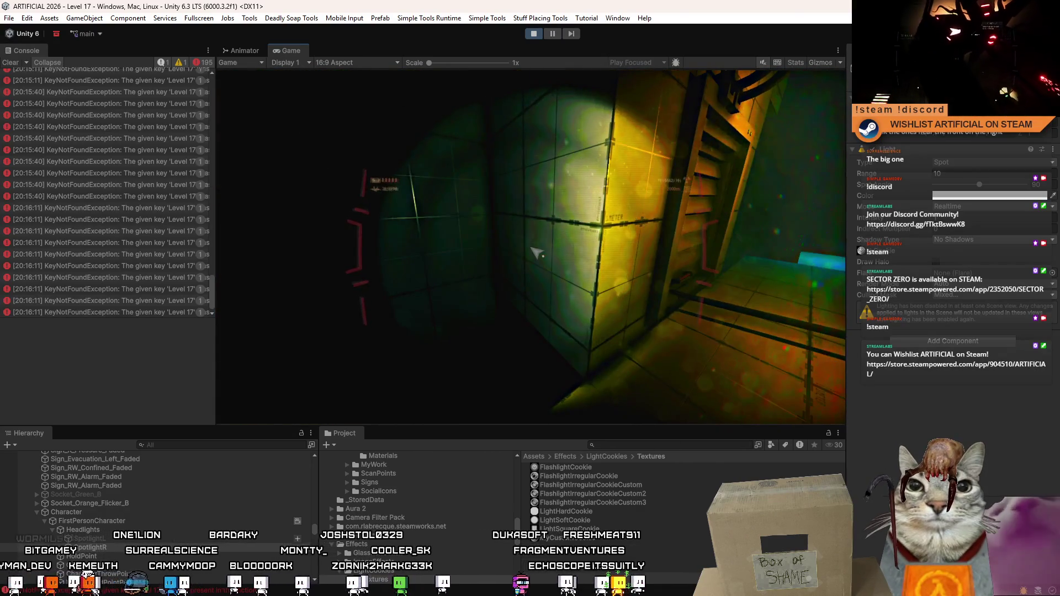
key(Escape)
key(Escape)
click(985, 186)
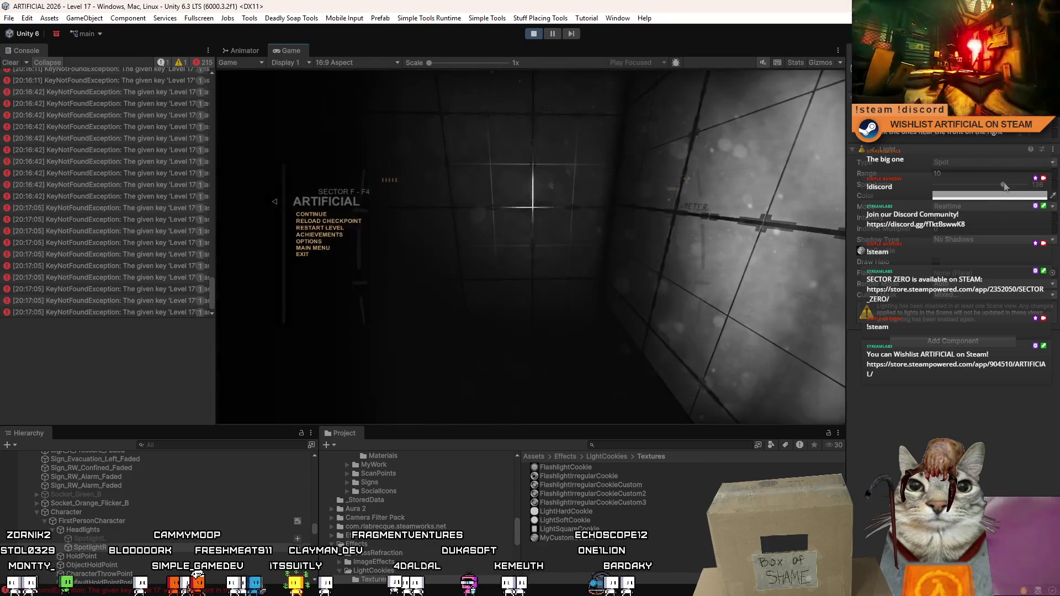
Narrow the spotlight's Spot Angle from 136 to 116 and inspect the beam in game.
drag(1004, 184, 984, 188)
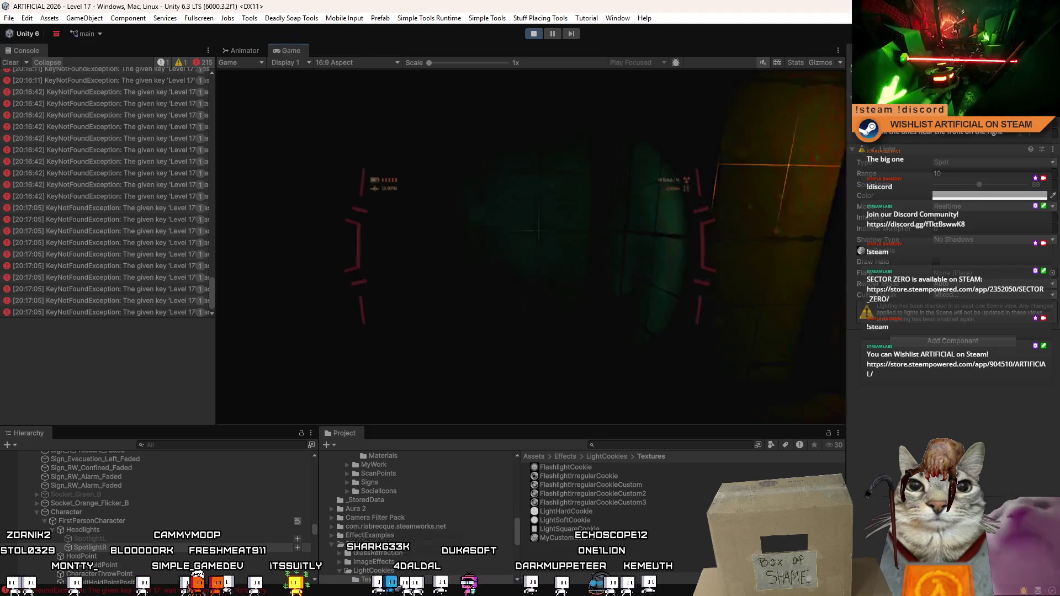
key(Escape)
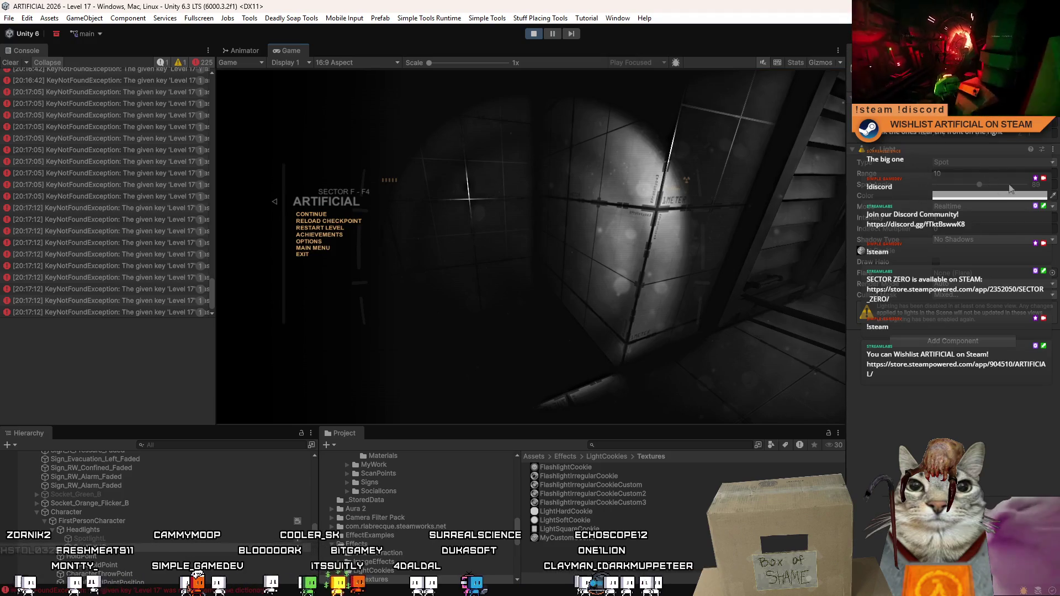
key(Escape)
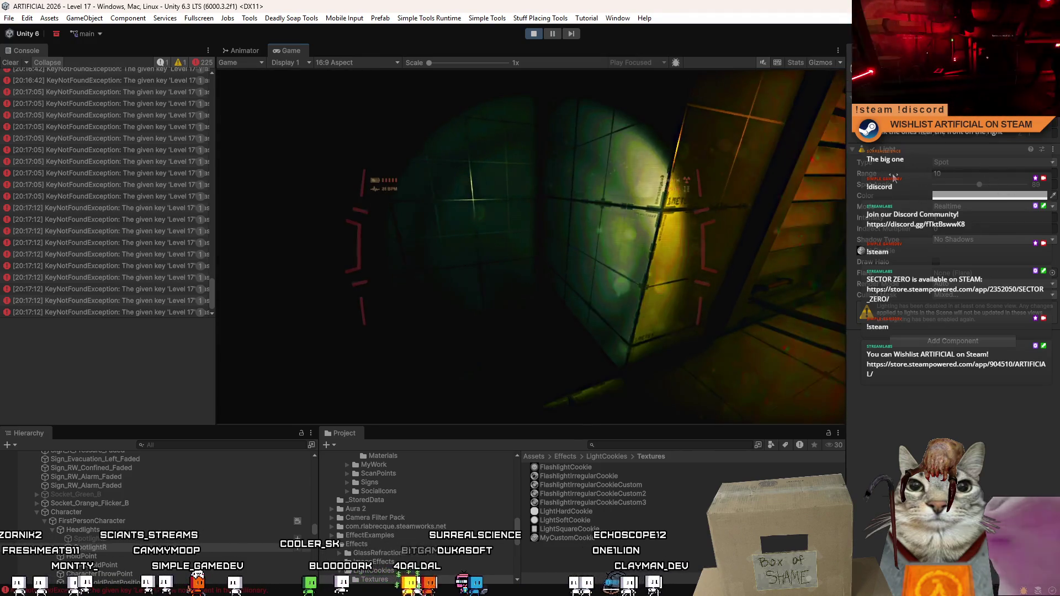
key(Escape)
key(Escape)
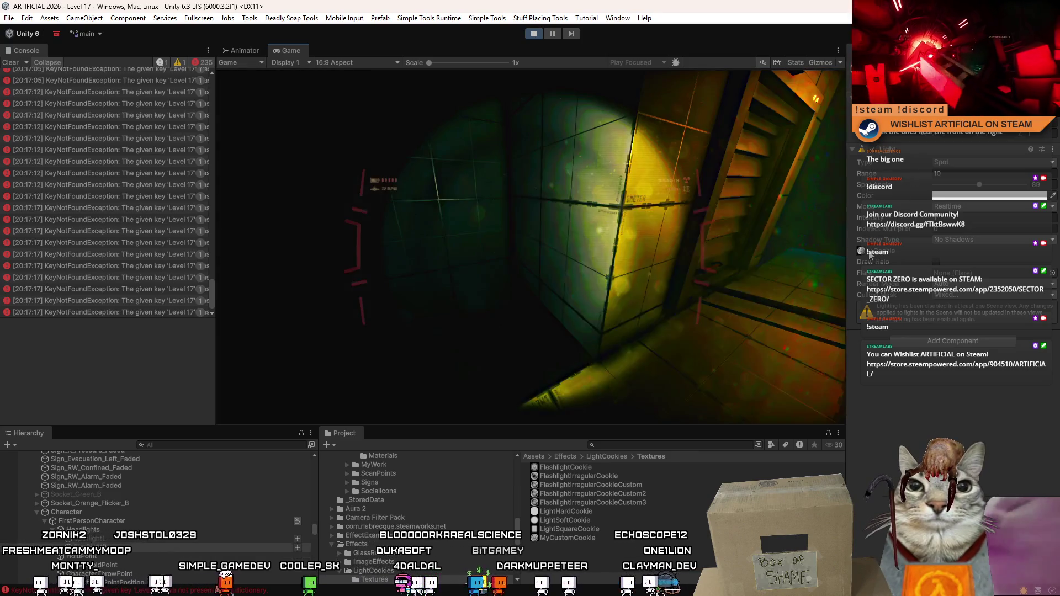
click(867, 253)
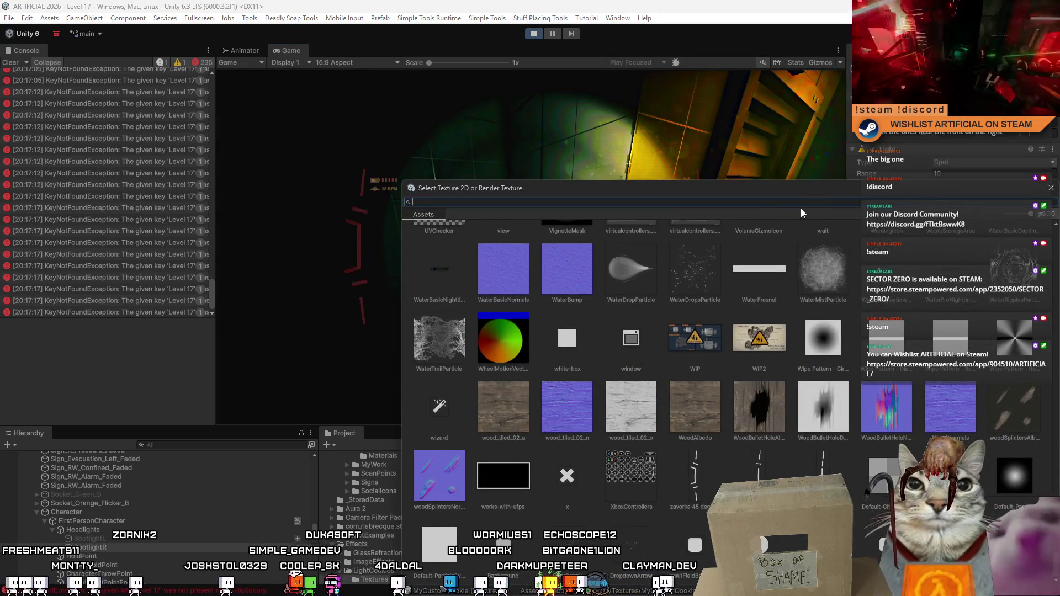
Filter to 'cookie' textures and try grid, soft, hard and flashlight cookies, keeping a flashlight one.
text(cv)
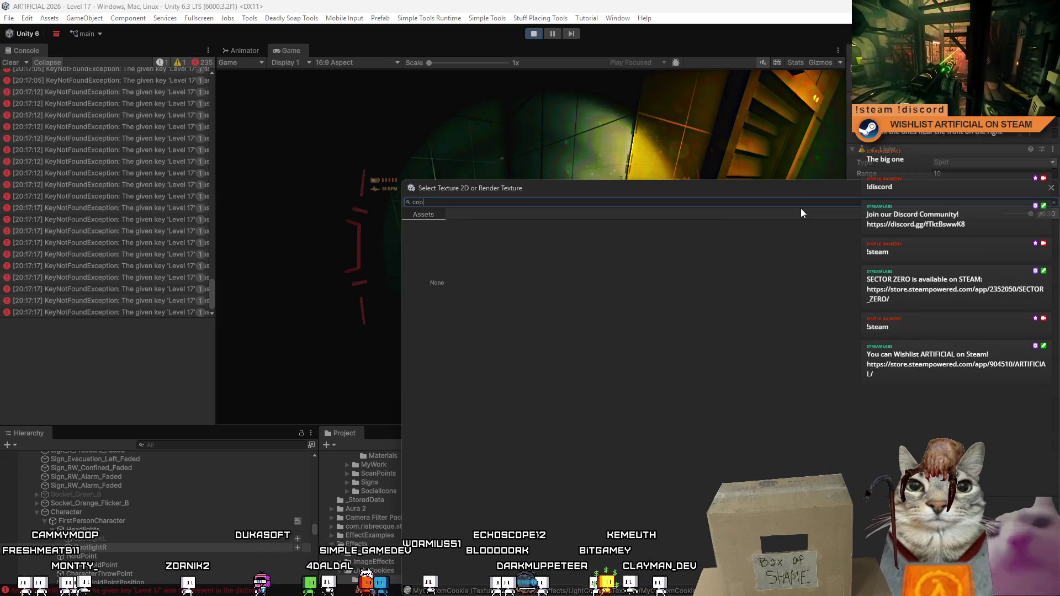
text(kie)
mouse_move(584, 187)
mouse_down()
mouse_move(596, 367)
mouse_move(431, 403)
mouse_up()
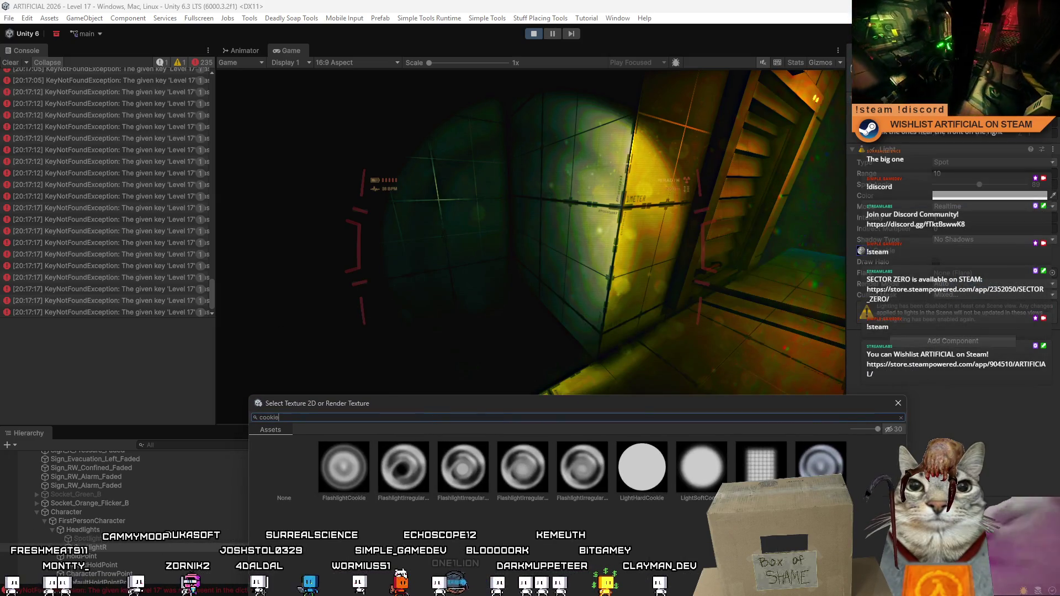
click(768, 467)
click(707, 474)
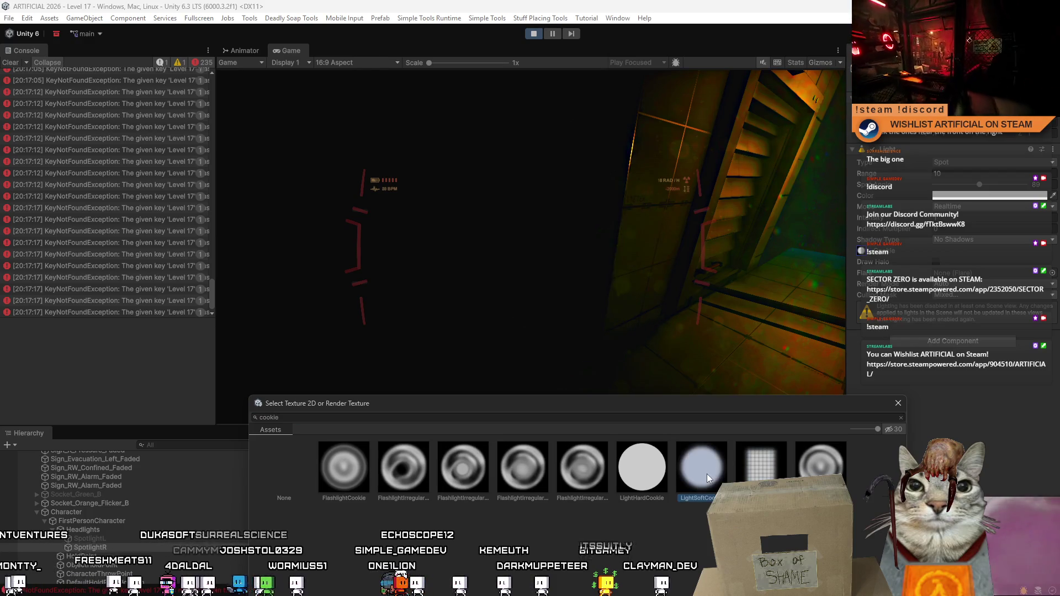
click(653, 472)
click(588, 470)
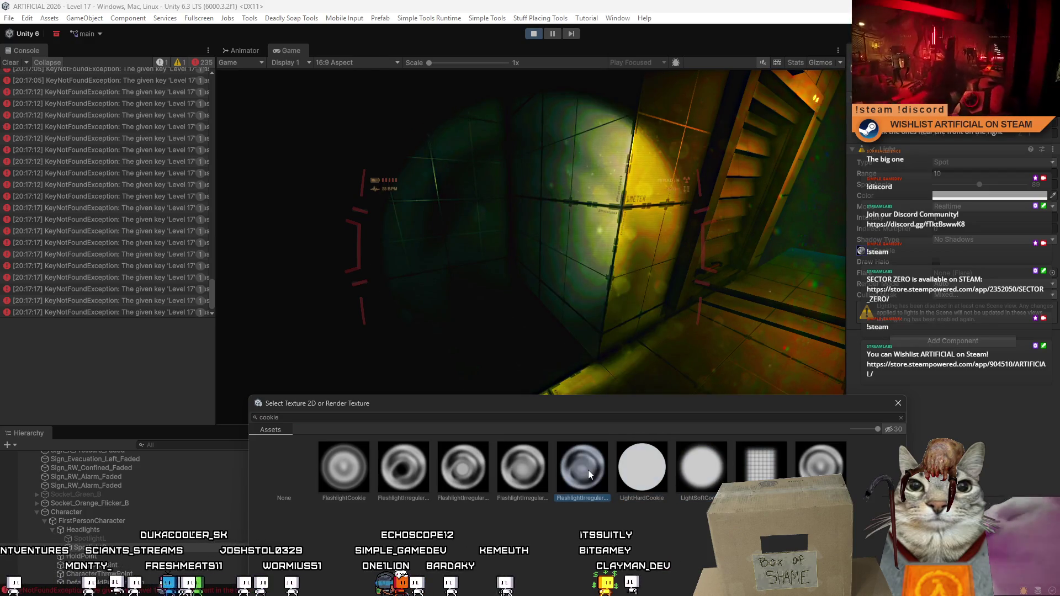
click(513, 476)
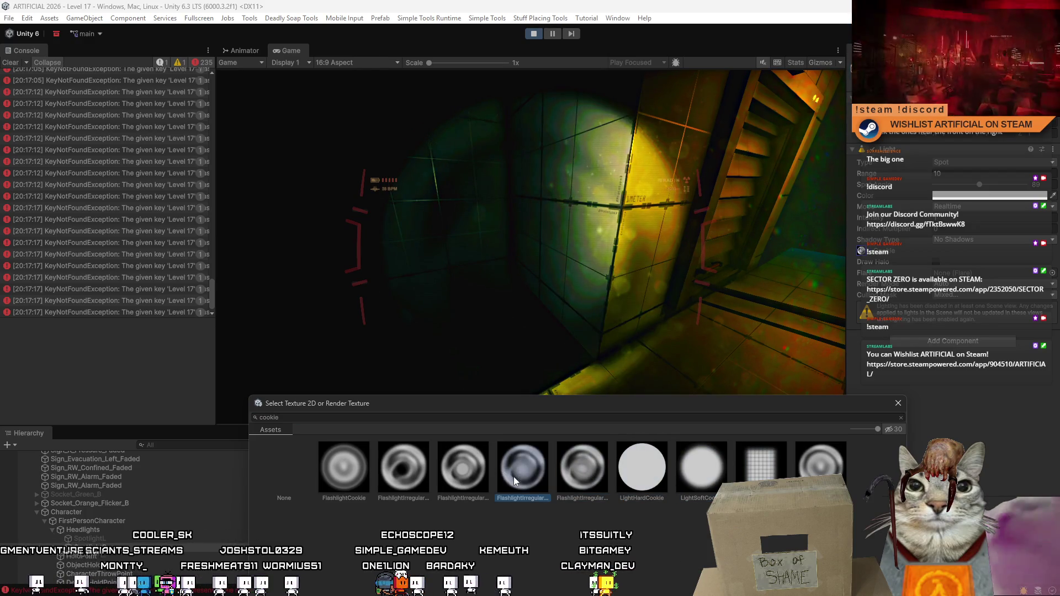
click(377, 480)
click(353, 480)
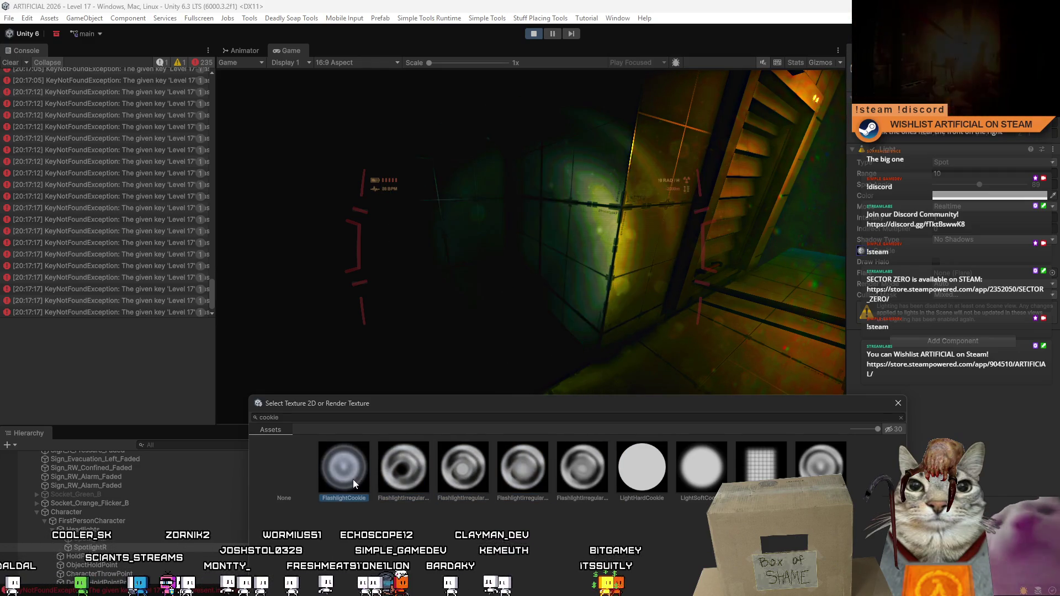
click(822, 478)
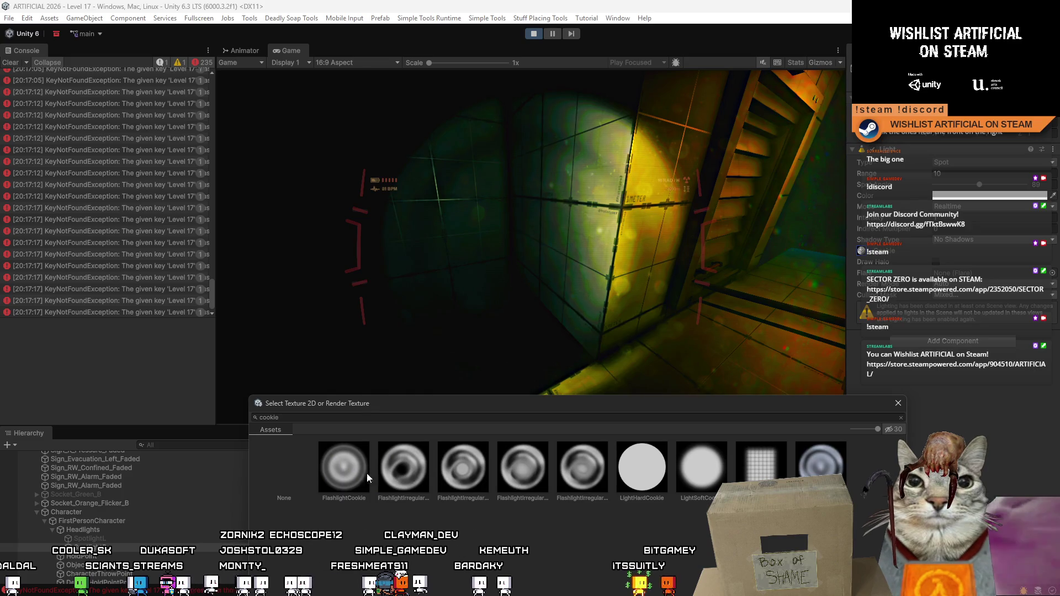
click(568, 220)
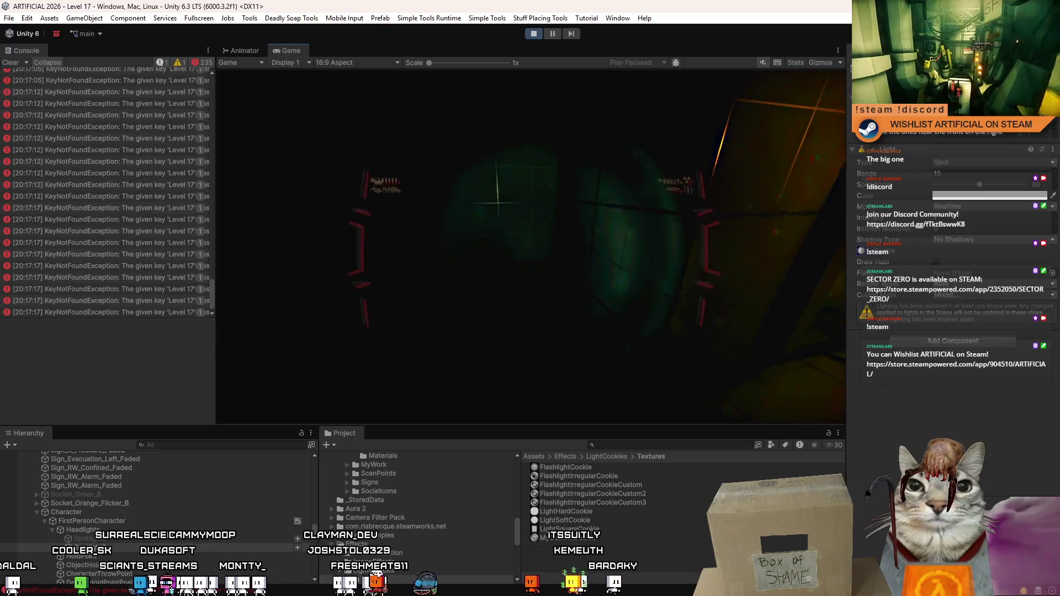
Widen the Spot Angle to 123, then set Range to 15 and Spot Angle to about 142.
key(Escape)
drag(988, 189, 997, 189)
click(665, 191)
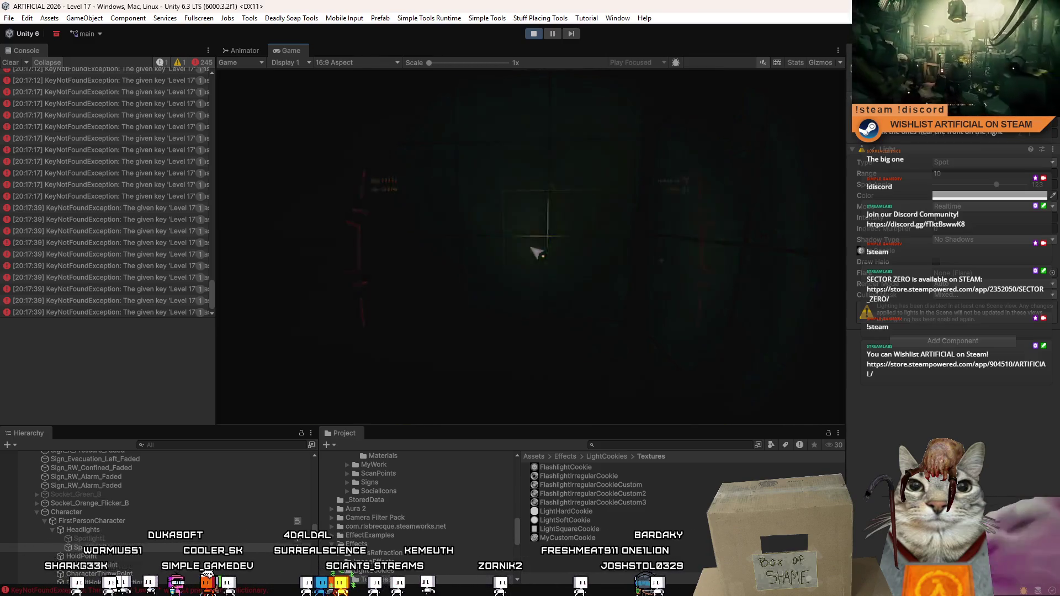
key(Escape)
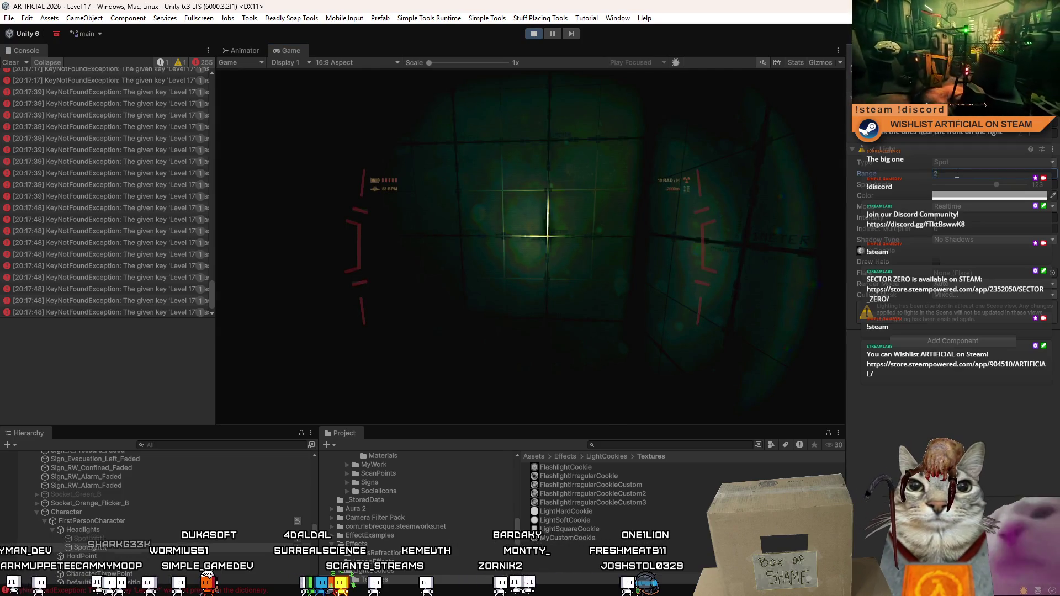
text(20)
key(BackSpace)
key(BackSpace)
text(15)
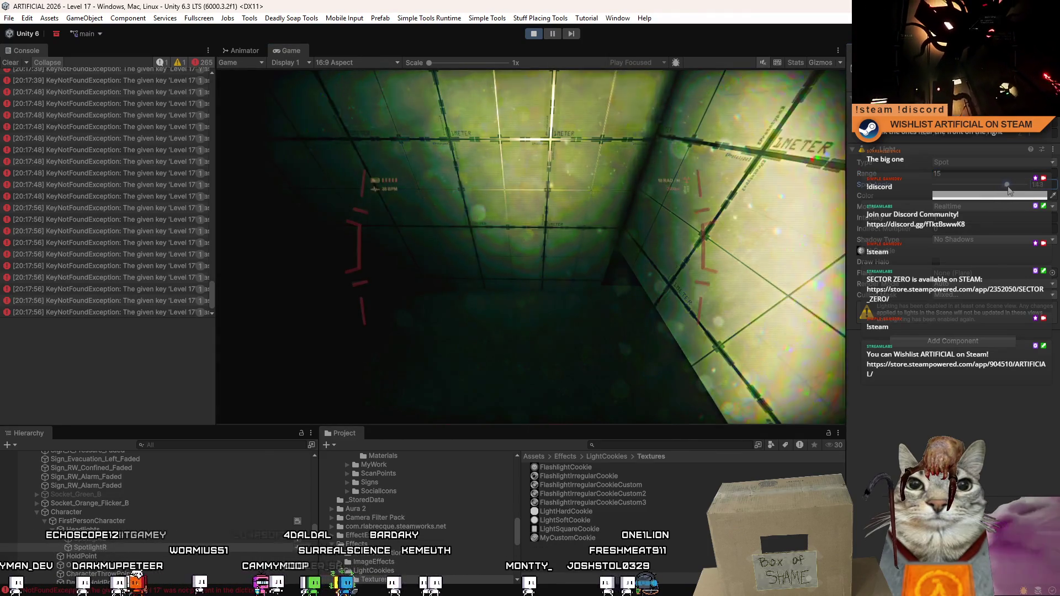
drag(1002, 187, 1008, 185)
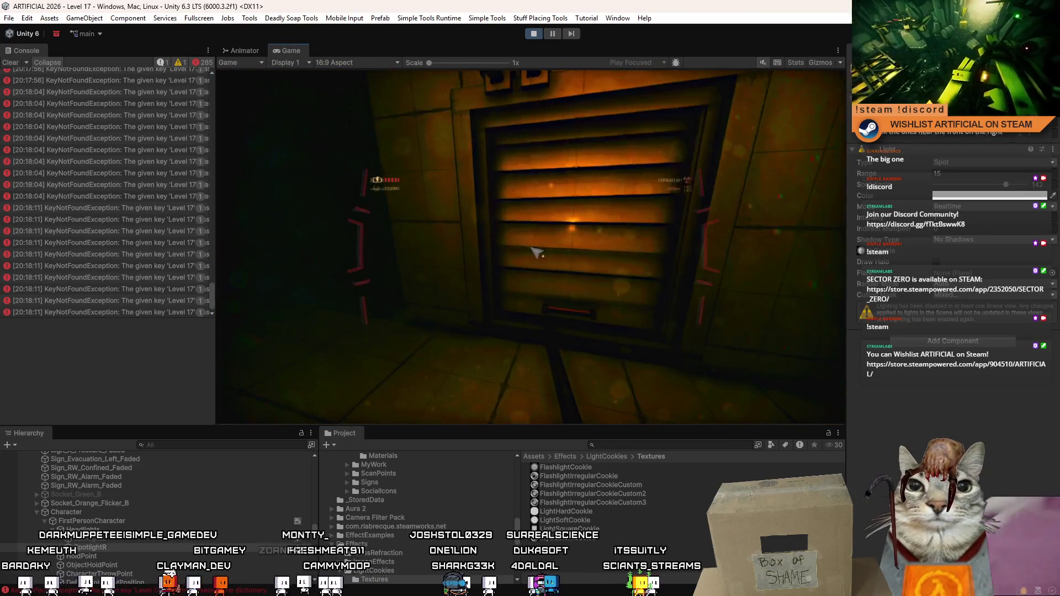
key(Escape)
key(Escape)
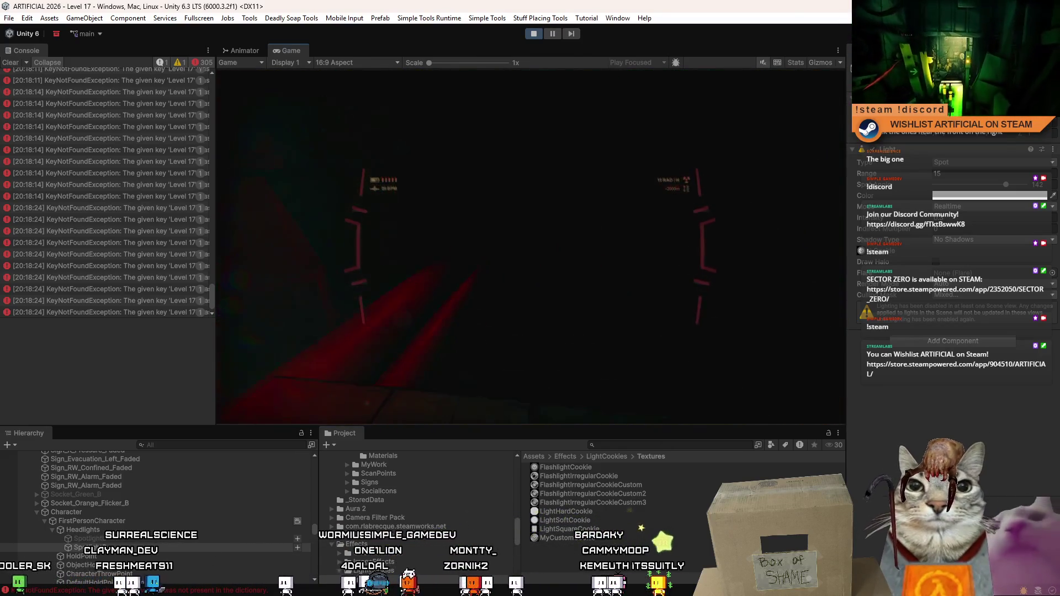
Pause play mode and remove the two extra components from the spotlight.
click(556, 35)
click(258, 49)
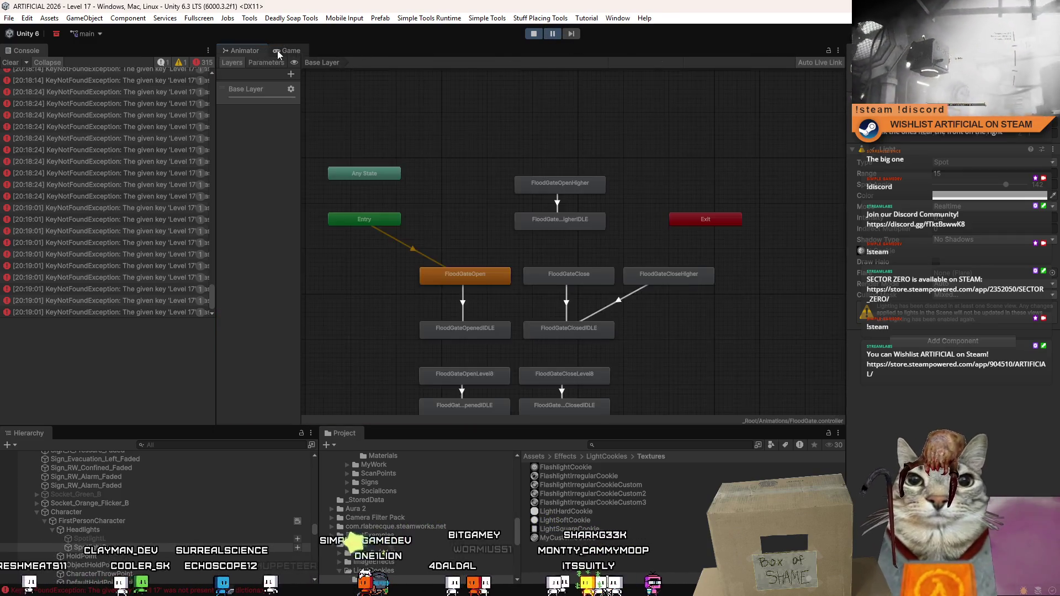
click(277, 50)
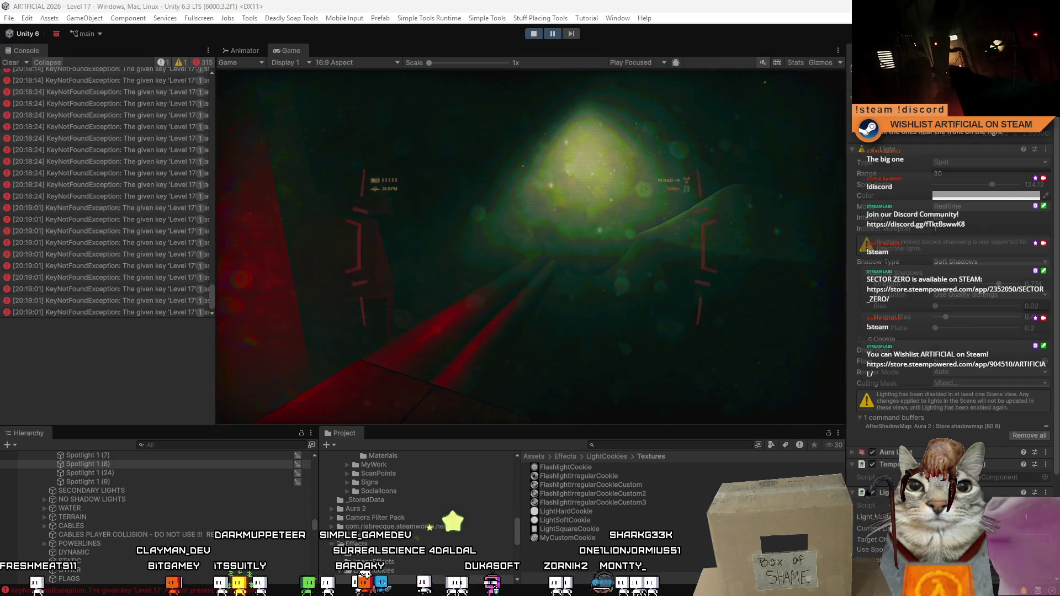
right_click(905, 329)
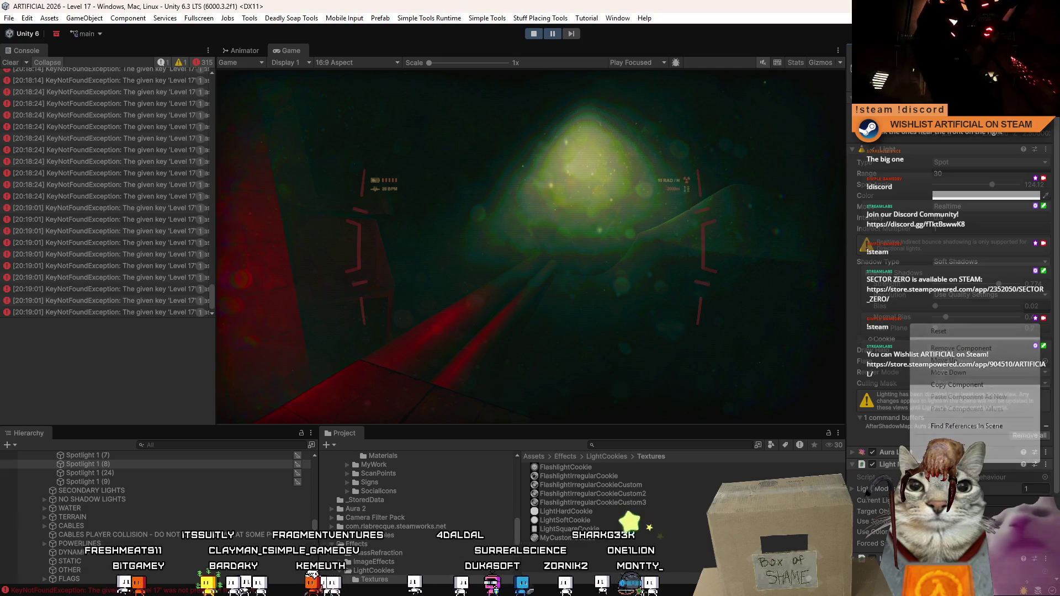
click(955, 350)
right_click(921, 329)
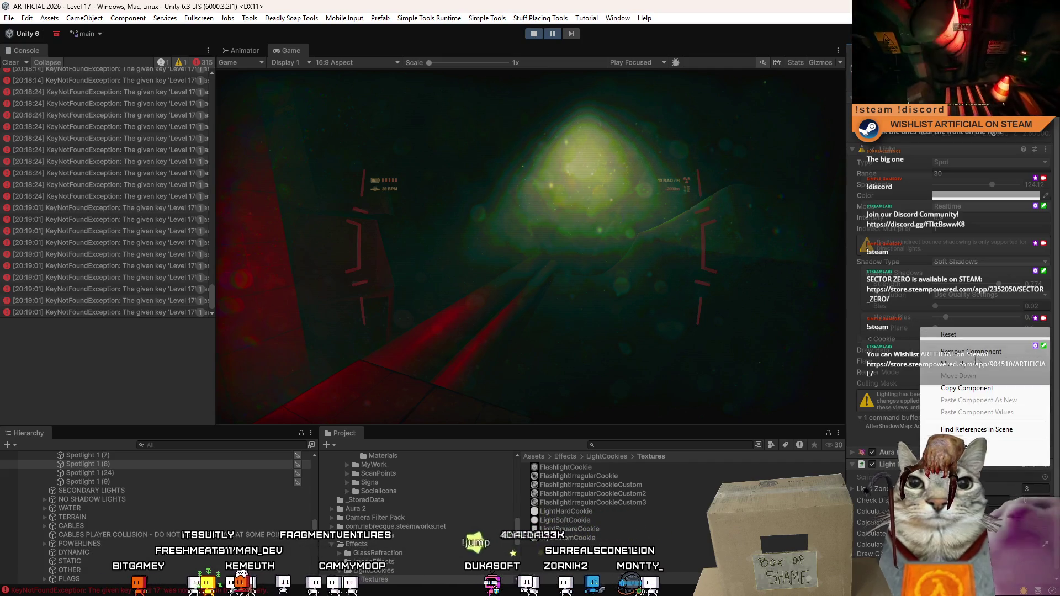
click(944, 351)
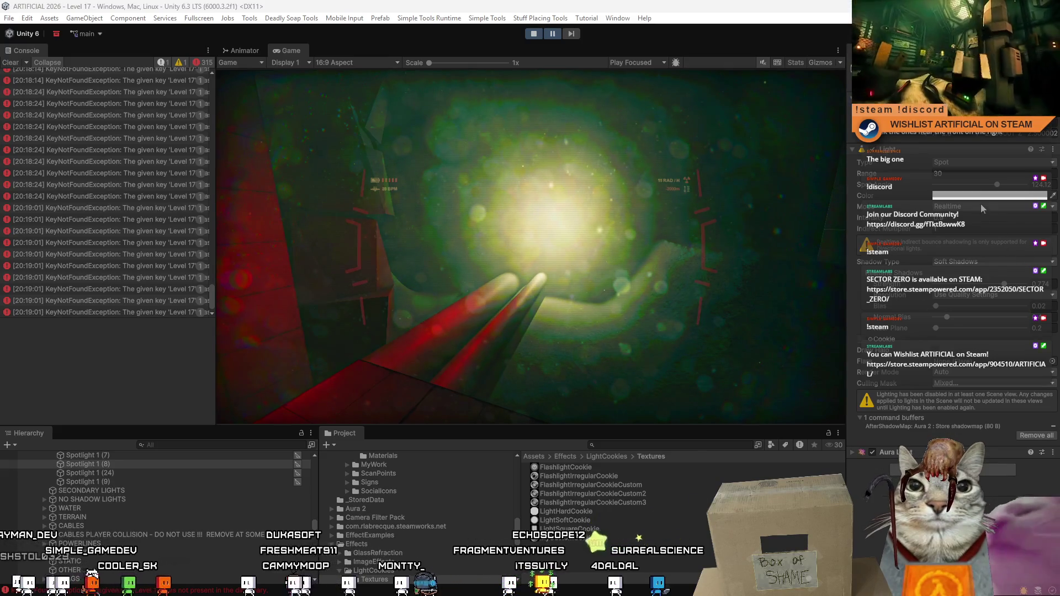
Set the spotlight's Light Color to red (FF0000).
click(981, 196)
click(1025, 253)
click(567, 253)
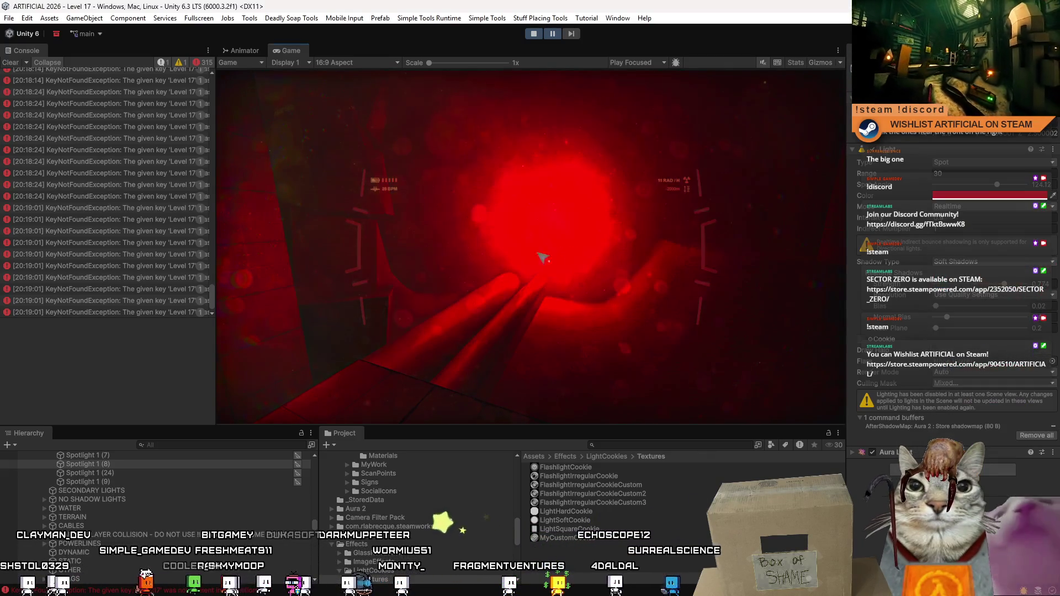
Try green for the spotlight colour, then settle on cyan (00ECFF).
click(993, 195)
click(987, 233)
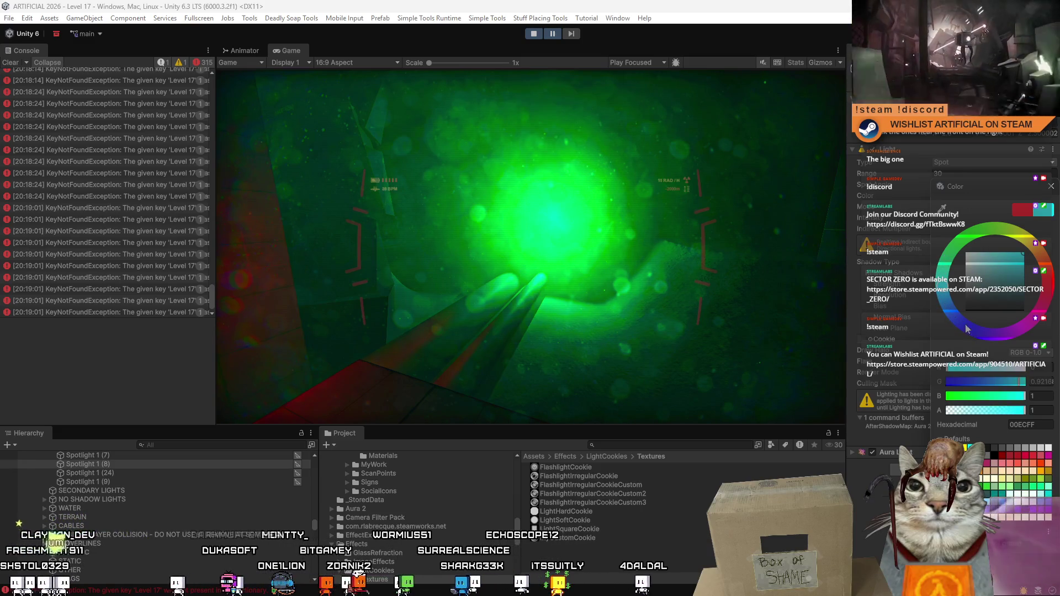
click(162, 297)
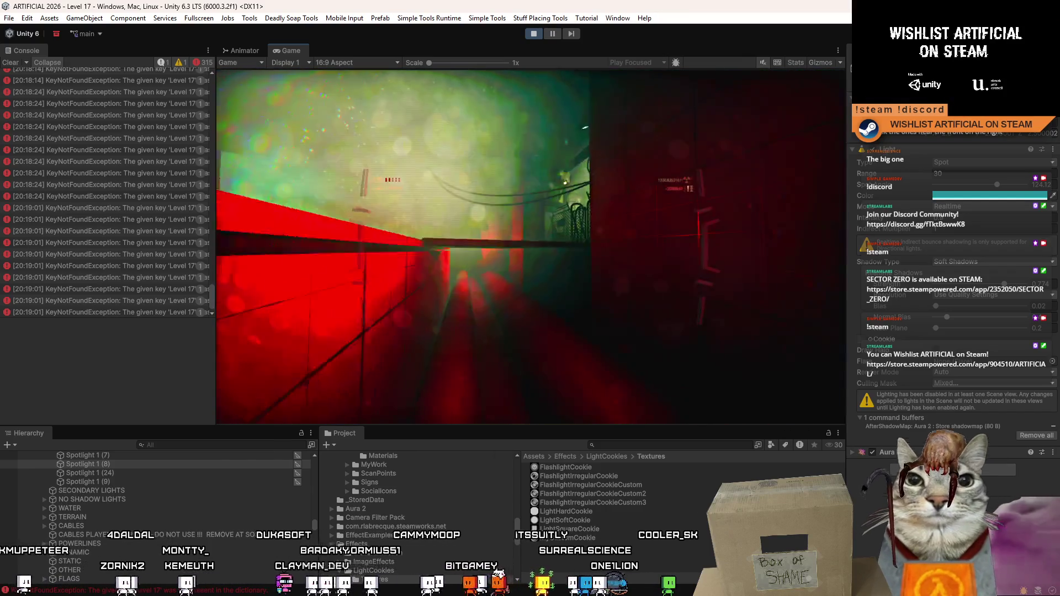
Pause the game with Escape and switch to the Scene view with Ctrl+1.
key(Escape)
key(Escape)
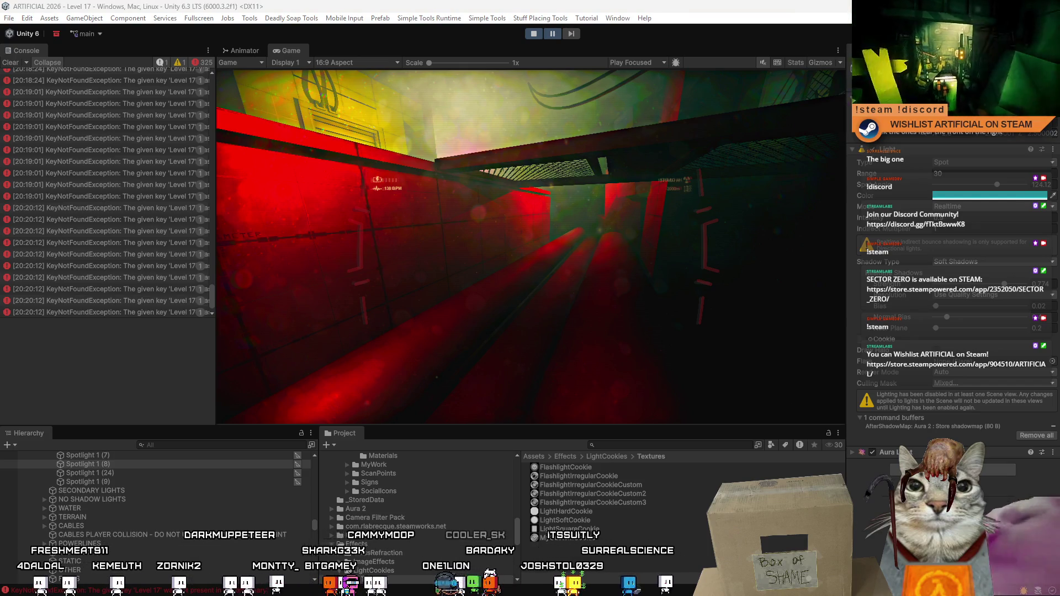
key(ctrl+1)
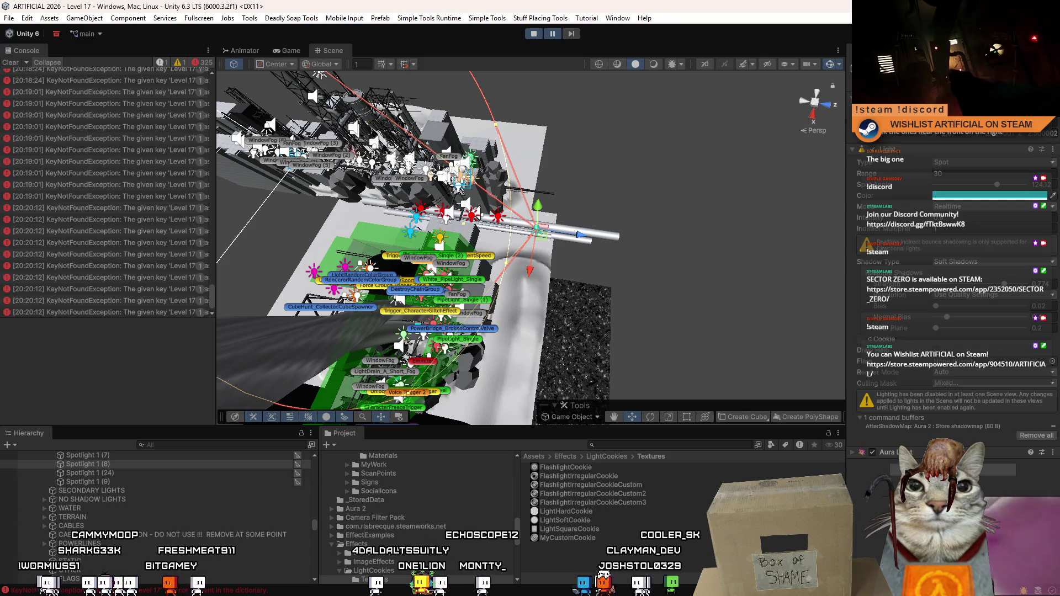
Orbit the Scene view around the red point light and pipes, then stop play mode.
drag(779, 239, 670, 230)
scroll(670, 229, up, 10)
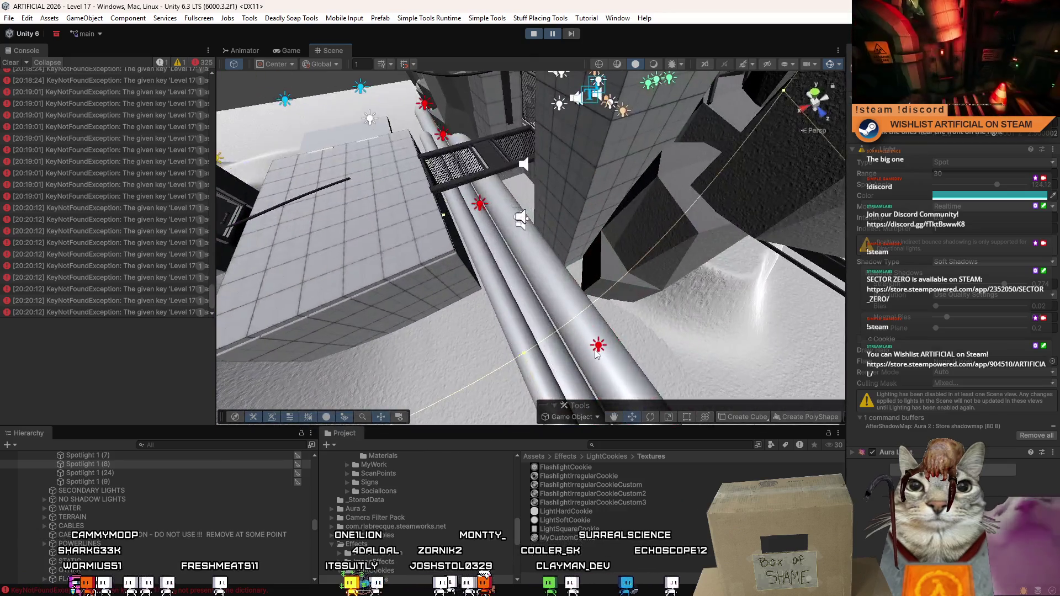
click(597, 347)
mouse_move(597, 354)
mouse_down()
mouse_move(591, 237)
mouse_move(577, 305)
mouse_move(552, 328)
mouse_move(482, 145)
mouse_move(481, 274)
mouse_move(528, 257)
mouse_up()
mouse_move(674, 245)
mouse_down()
mouse_move(473, 293)
mouse_move(502, 236)
mouse_move(602, 179)
mouse_up()
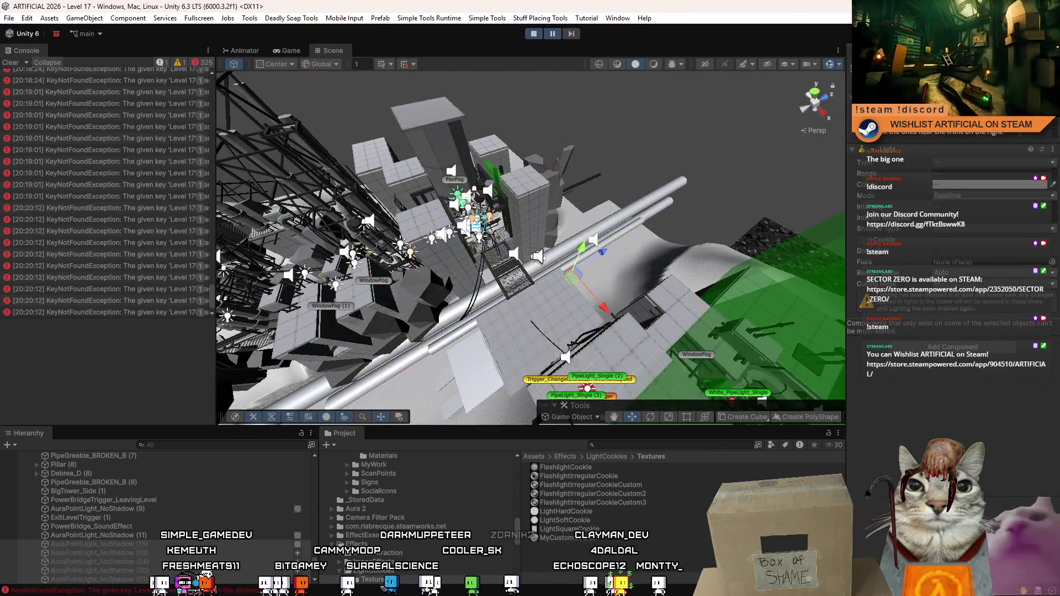
click(533, 34)
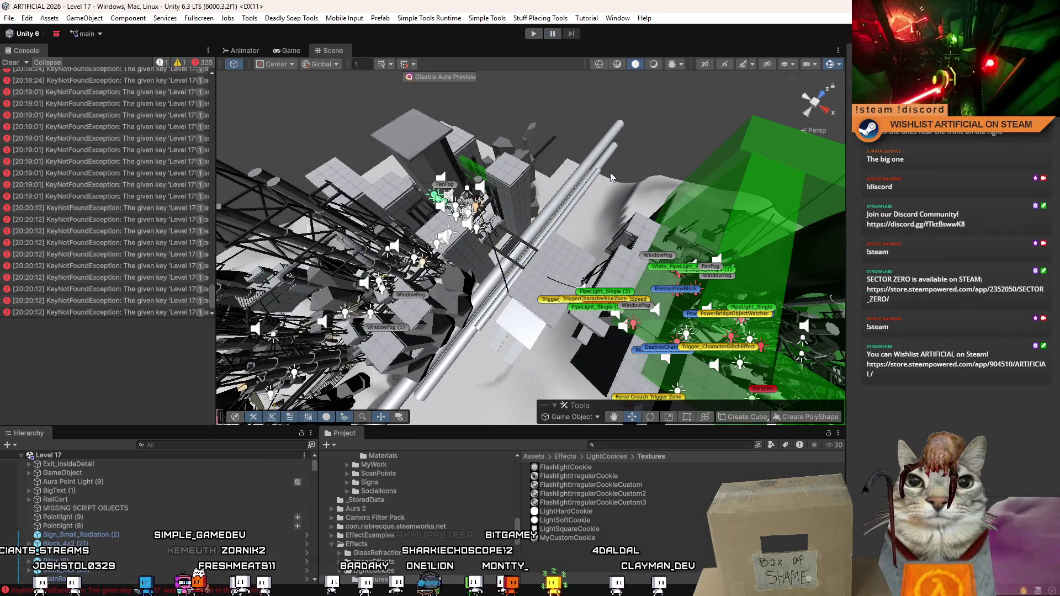
Fly the Scene view around the tiled walkway and labelled wall, then switch to the Game view.
drag(541, 232, 574, 212)
mouse_move(581, 559)
mouse_down()
mouse_move(963, 144)
mouse_move(56, 132)
mouse_move(646, 109)
mouse_move(322, 98)
mouse_move(557, 159)
mouse_move(844, 120)
mouse_move(843, 105)
mouse_move(745, 94)
mouse_move(419, 113)
mouse_move(831, 246)
mouse_move(231, 243)
mouse_move(997, 218)
mouse_up()
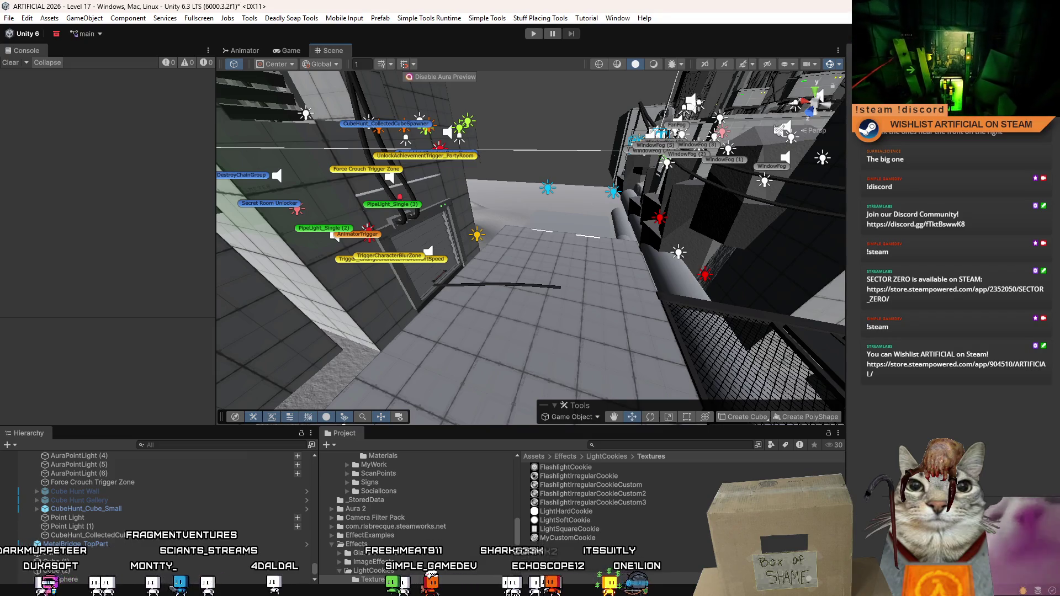
drag(439, 296, 487, 283)
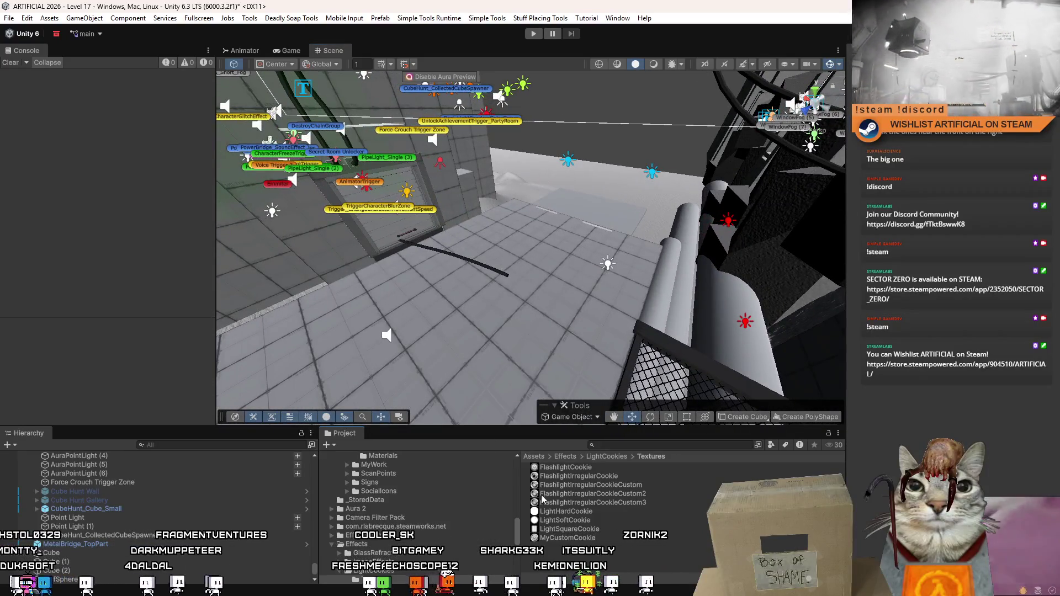
click(288, 50)
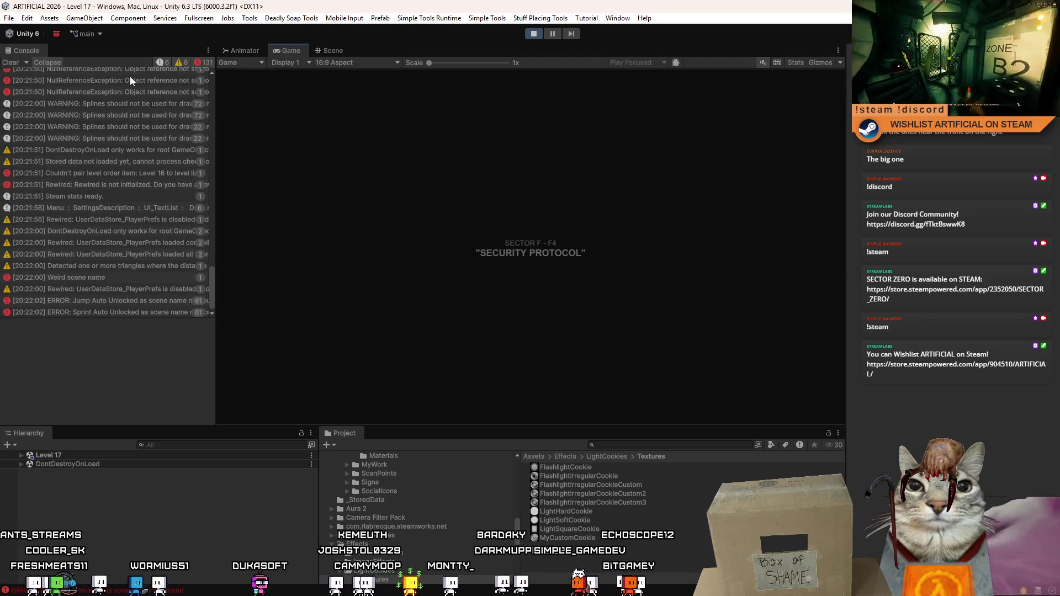
Clear the messages from the Console log.
click(9, 62)
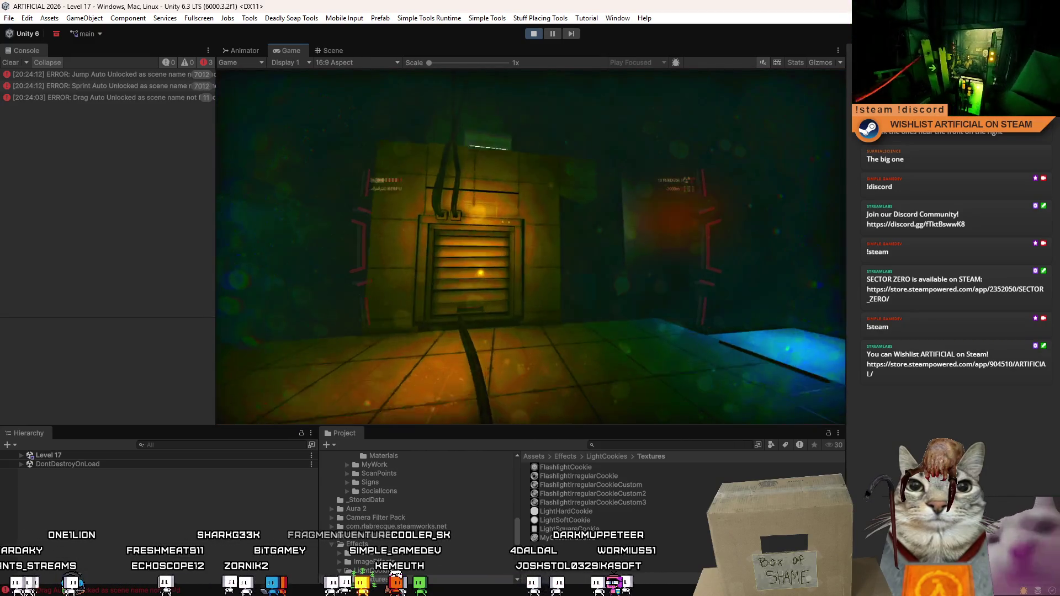
Pause and stop the level, clear the Console, restart play mode, then unmute the Twitch stream.
key(Escape)
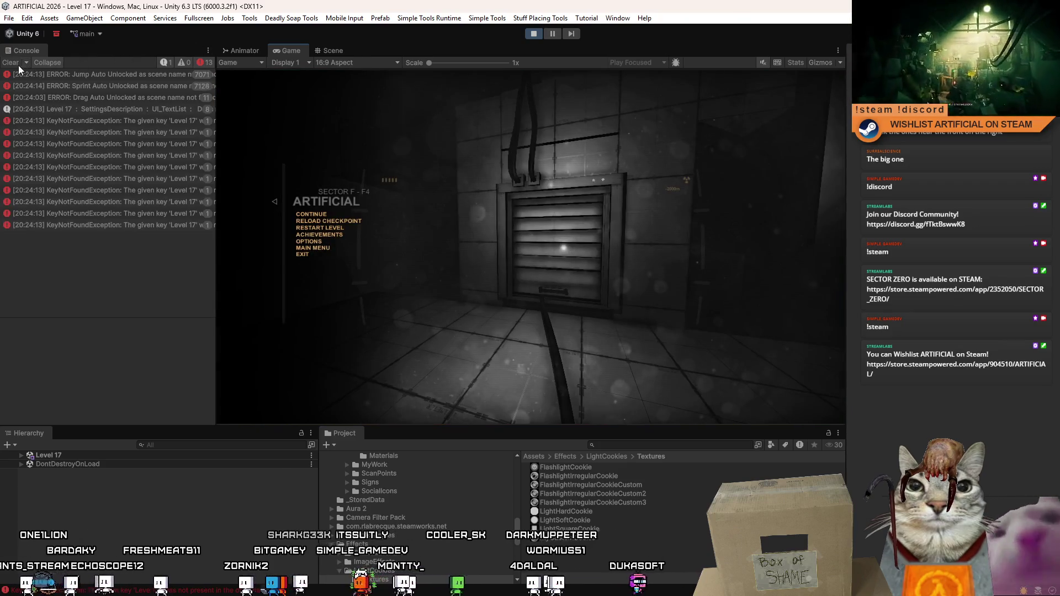
click(16, 63)
click(533, 33)
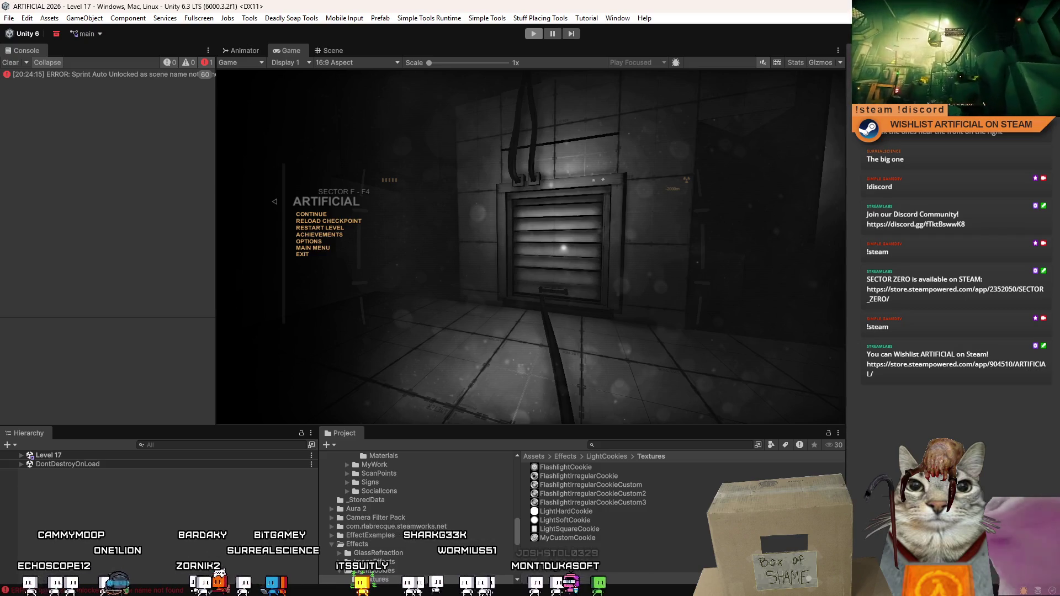
key(ctrl+p)
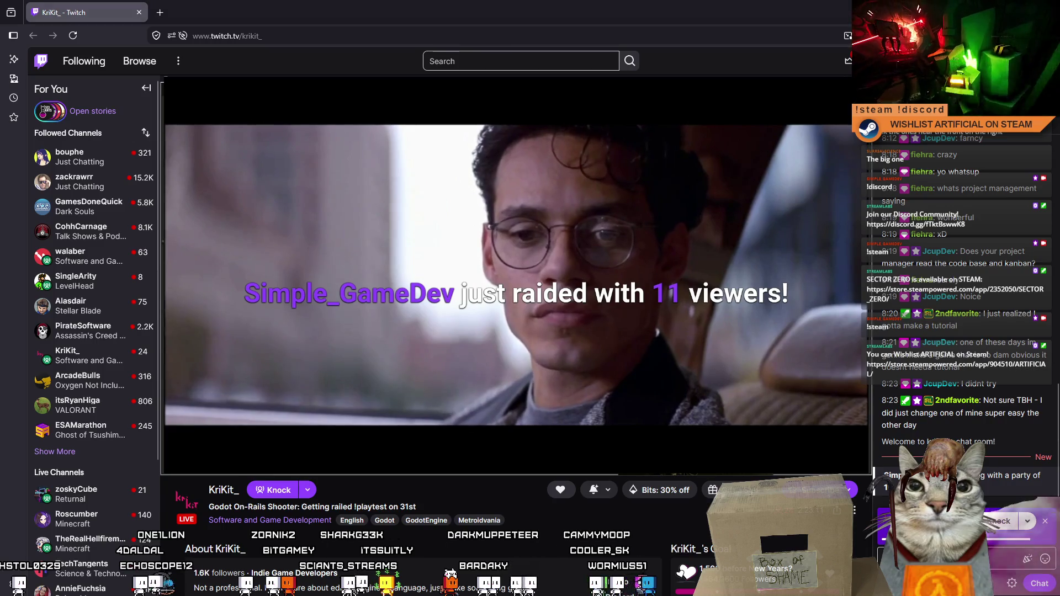
click(191, 464)
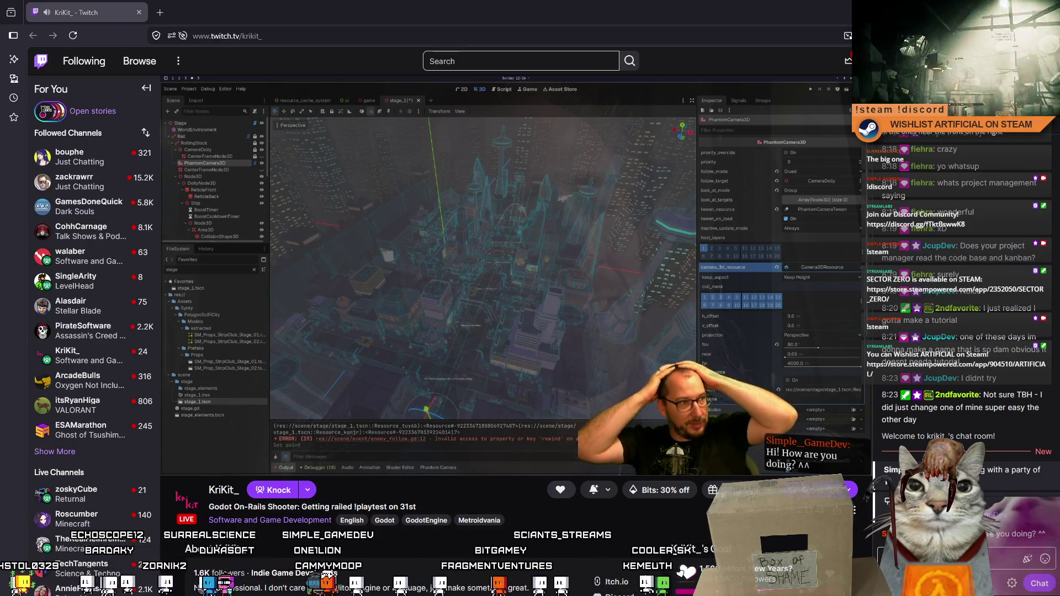
Scroll down the Twitch page below KriKit_'s stream player.
mouse_move(230, 263)
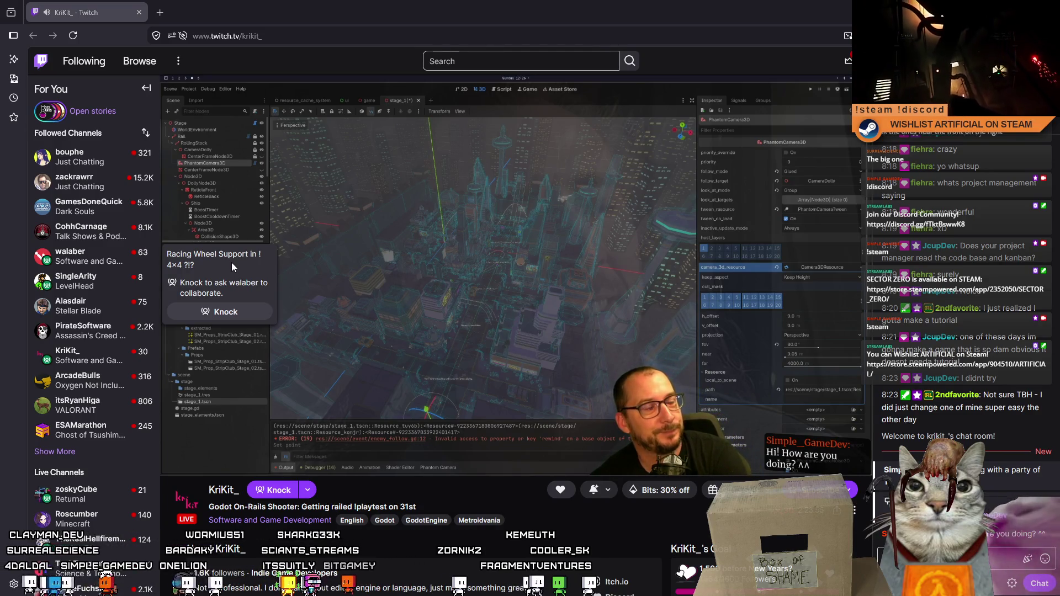
scroll(748, 380, down, 2)
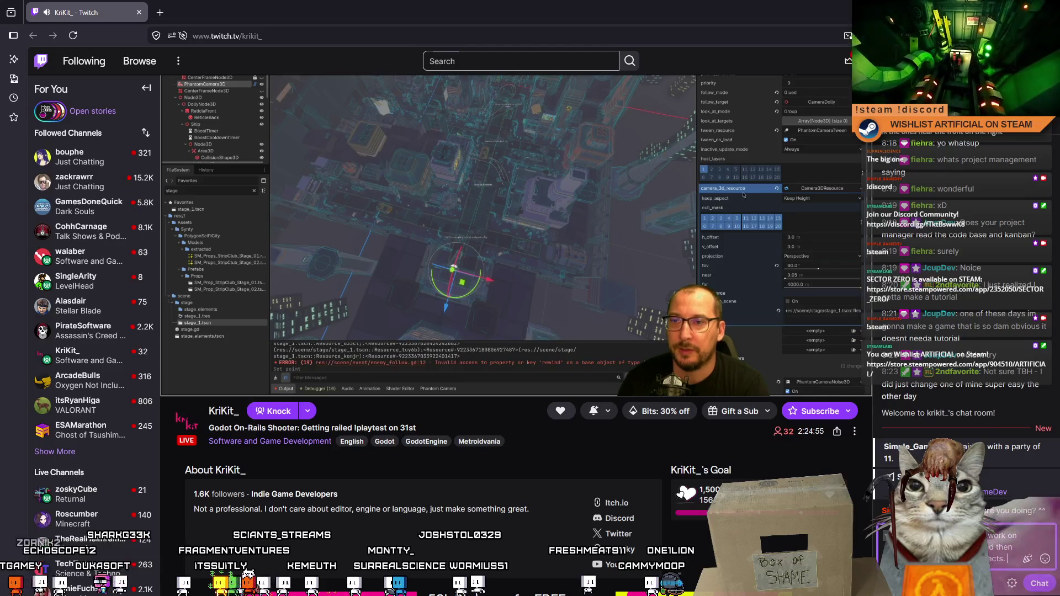
Send the drafted chat message, then open walaber's and then bouphe's live streams.
key(Return)
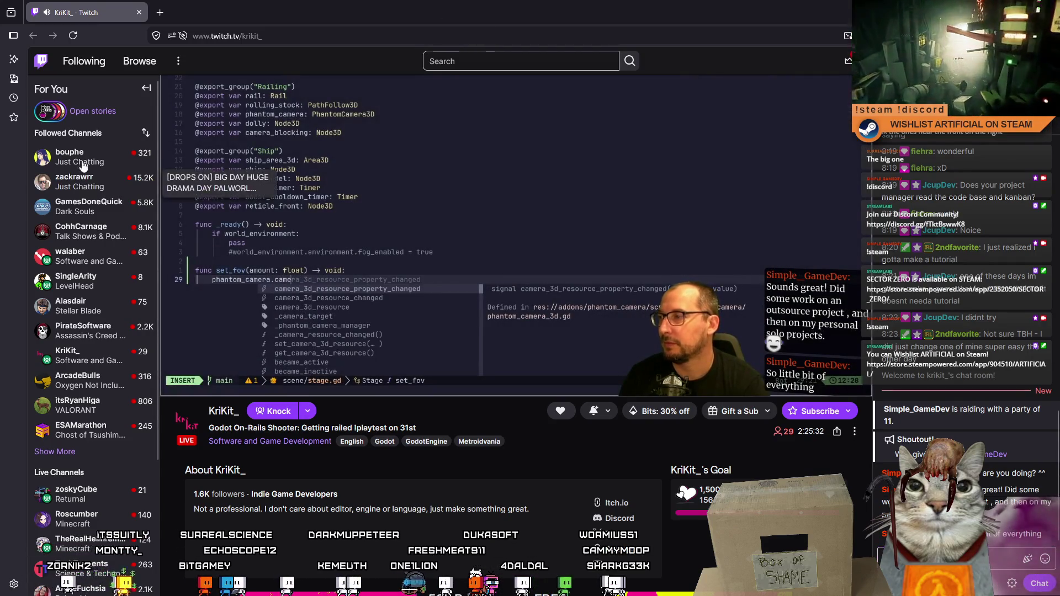
click(102, 266)
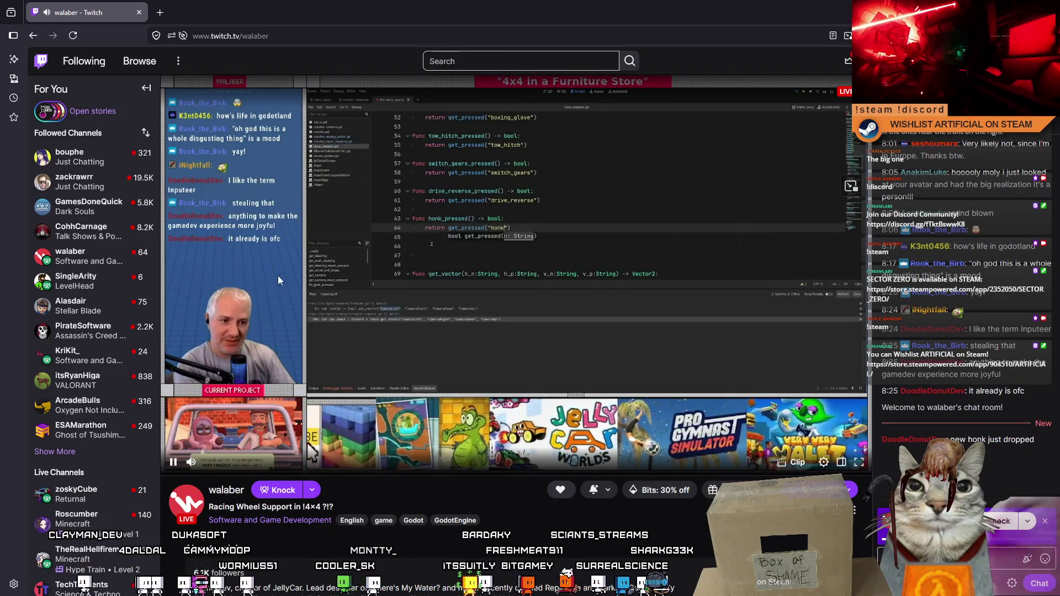
click(65, 160)
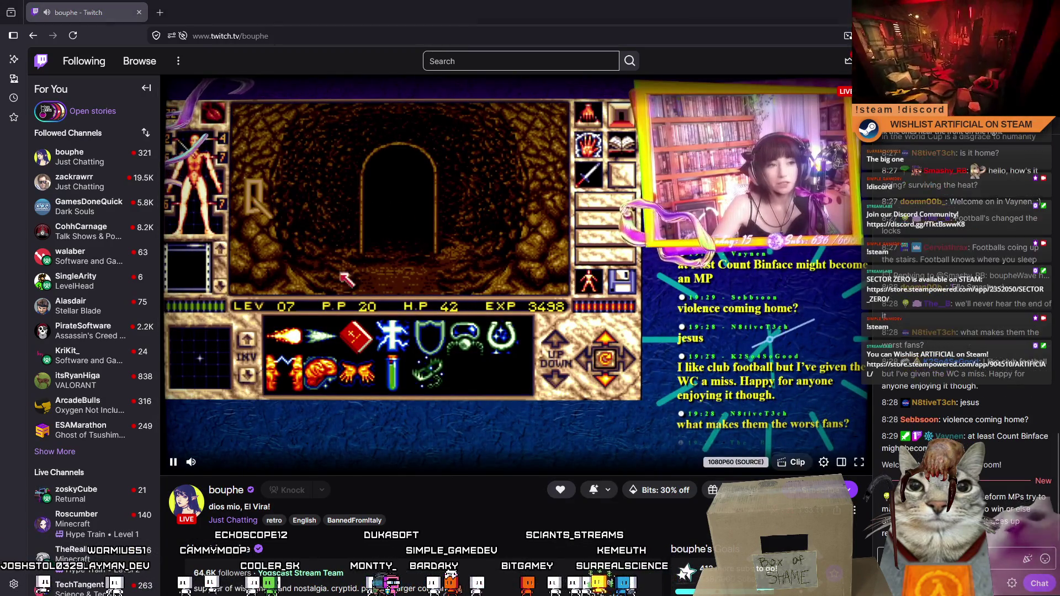
Switch to zackrawrr's live stream and select the page address to replace it.
click(98, 189)
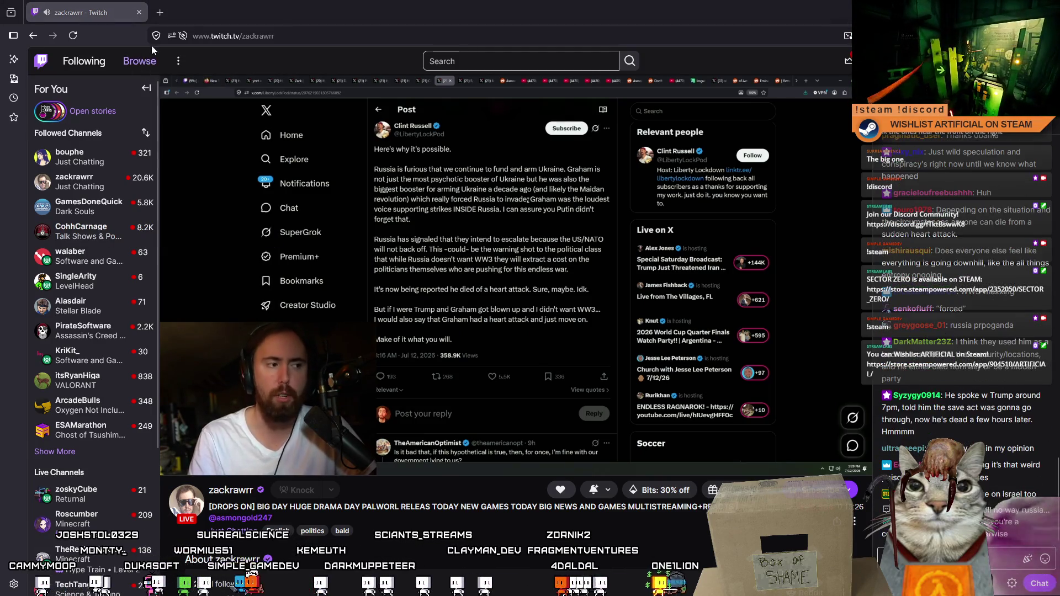
click(225, 35)
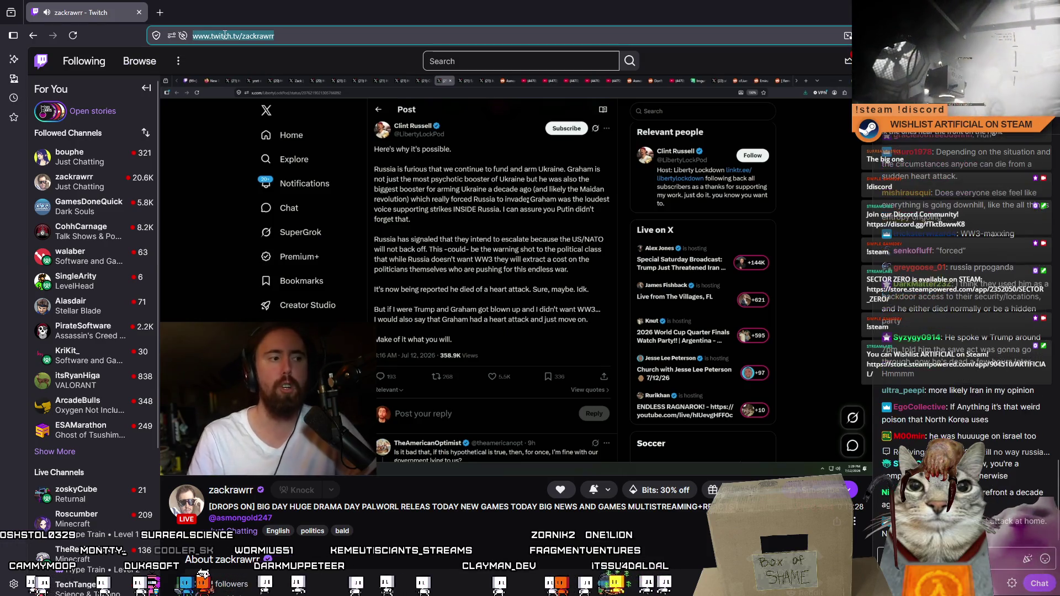
Go to YouTube and open the Jaffa Factory: Mad Jeff creator's channel in a background tab.
text(youtube.com)
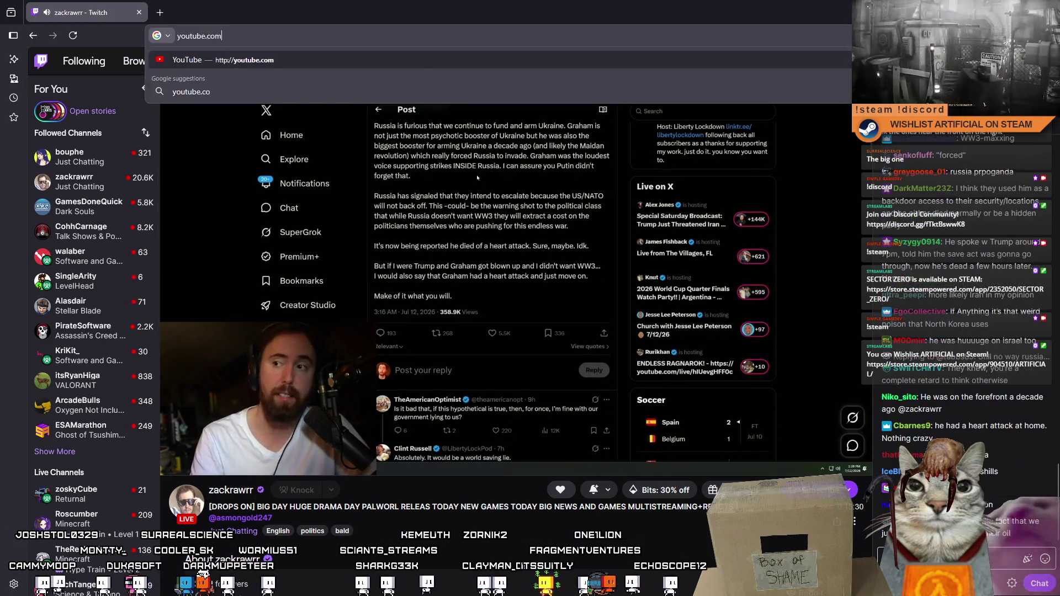
key(F5)
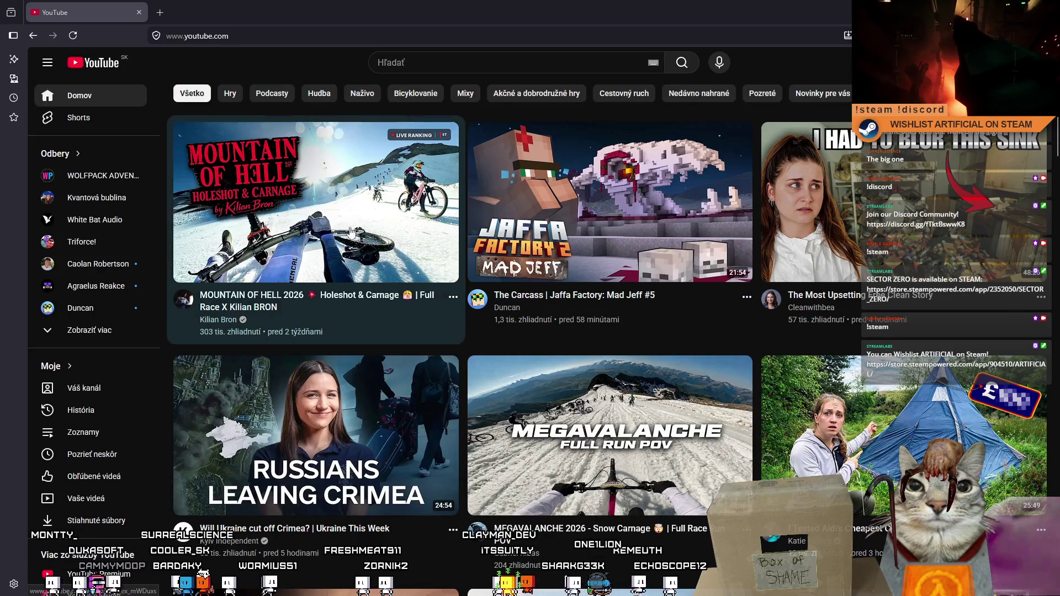
mouse_move(339, 211)
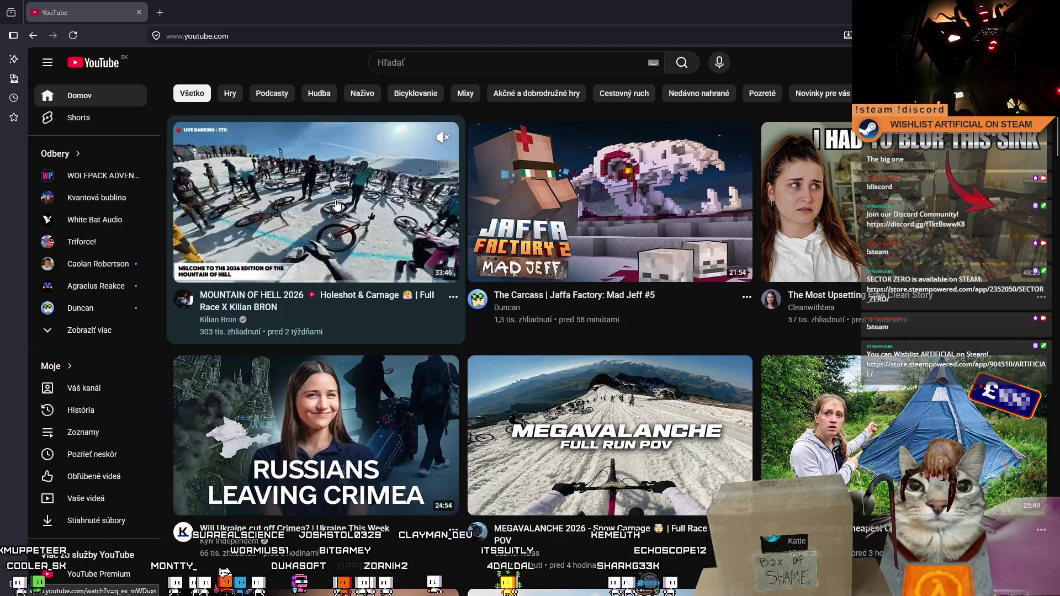
mouse_move(873, 229)
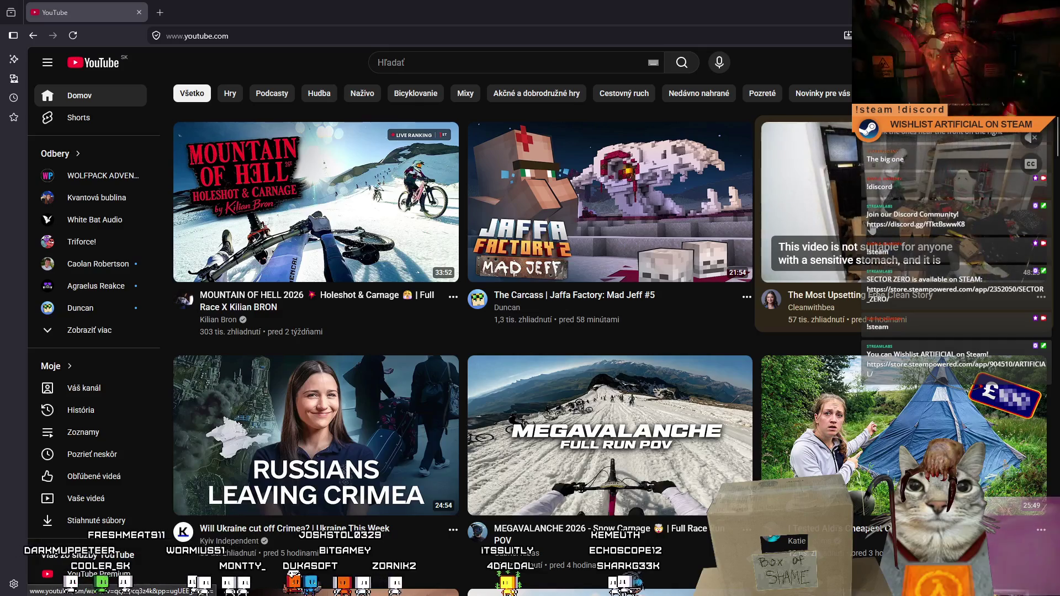
mouse_move(566, 270)
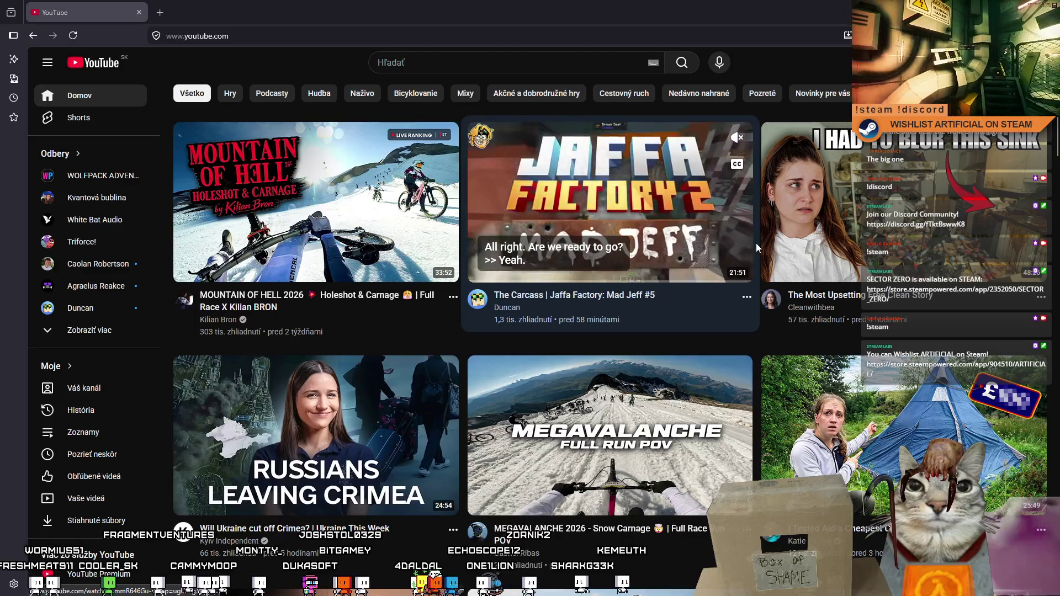
mouse_move(810, 256)
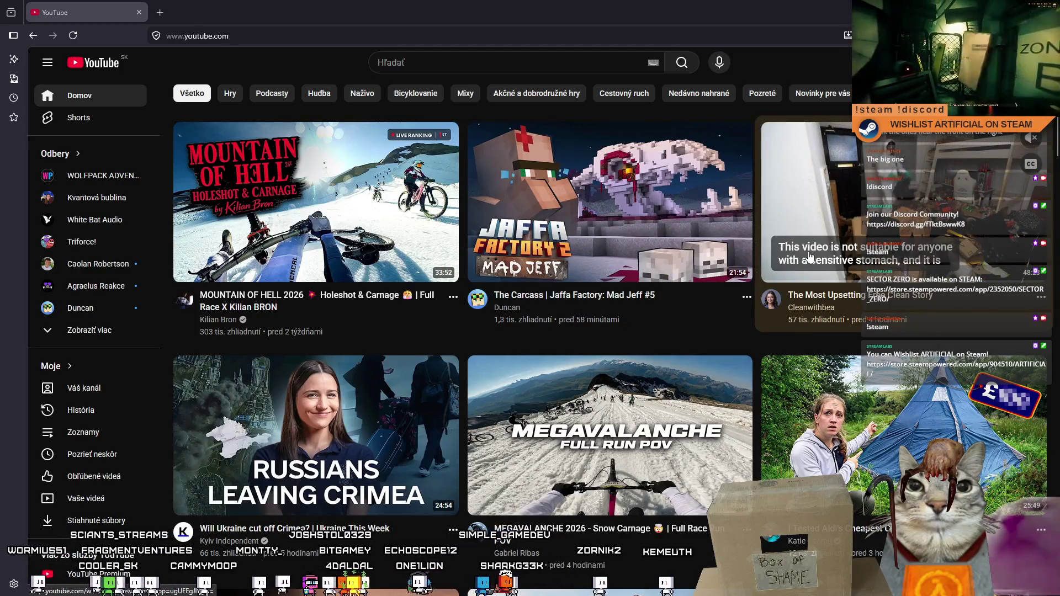
mouse_move(356, 405)
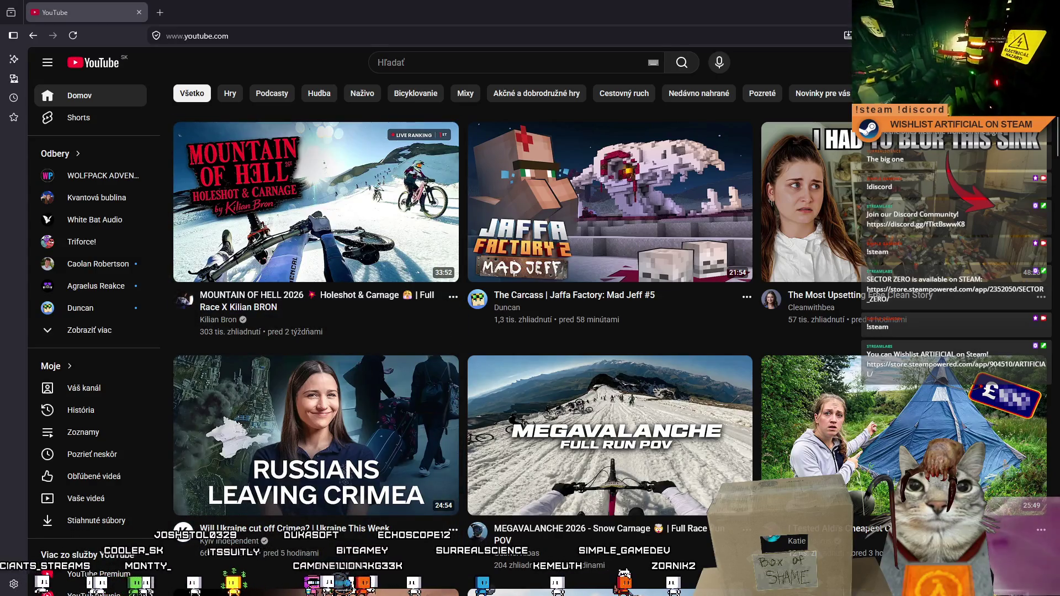
mouse_move(192, 148)
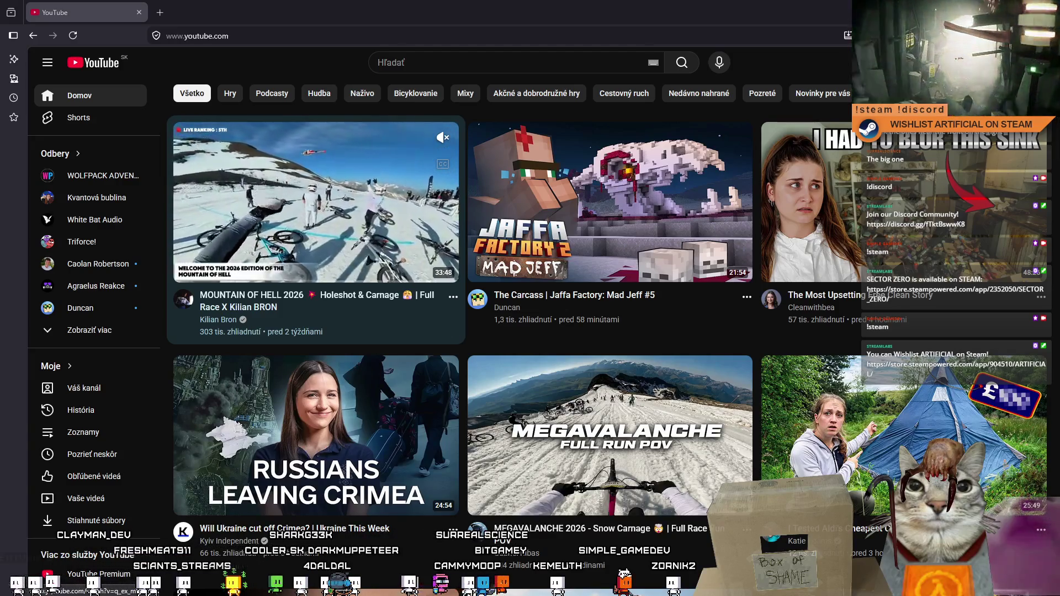
middle_click(507, 308)
scroll(522, 469, down, 5)
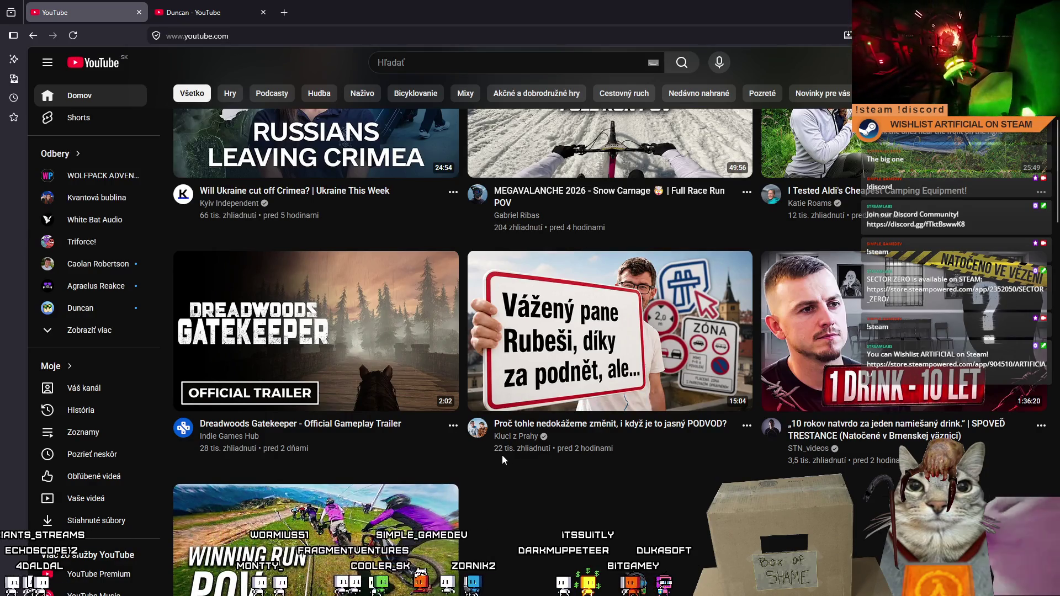
Scroll past the Shorts shelf and open 'The HIGHEST Bike Drop I've Ever Faced!' in a background tab.
mouse_move(822, 343)
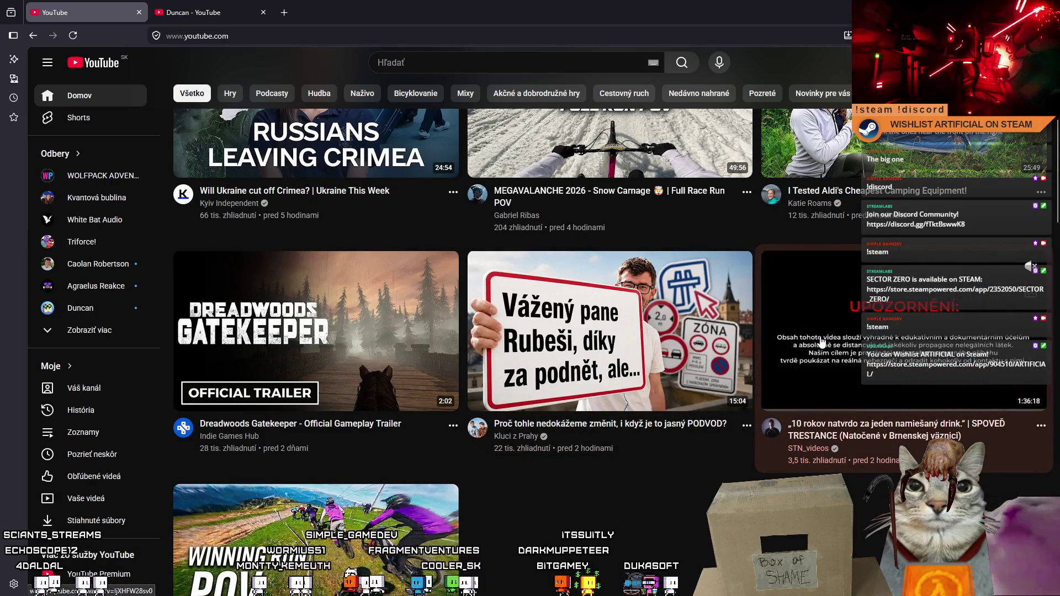
scroll(797, 340, down, 2)
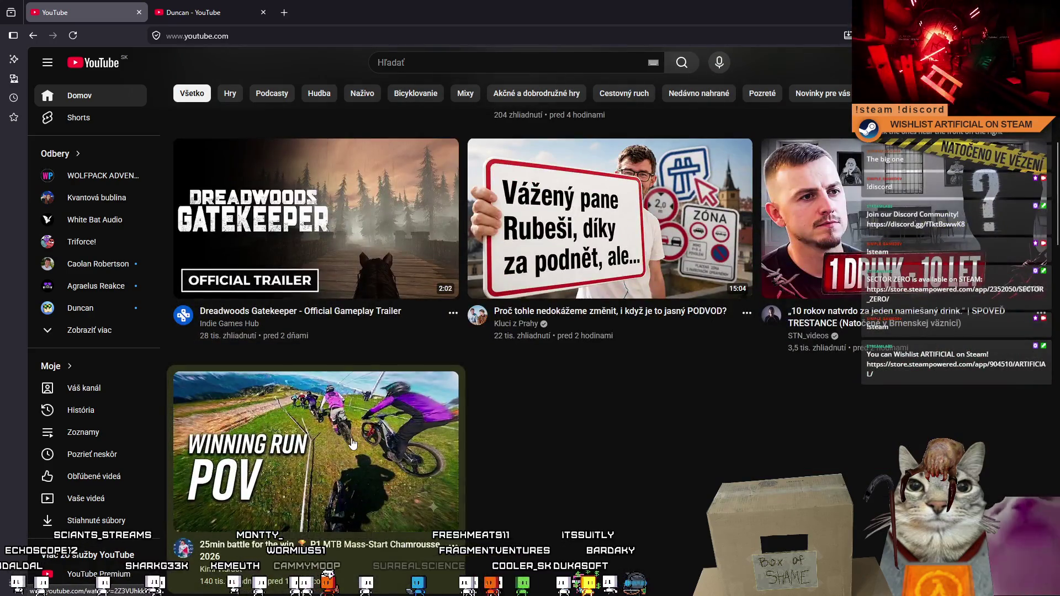
mouse_move(353, 443)
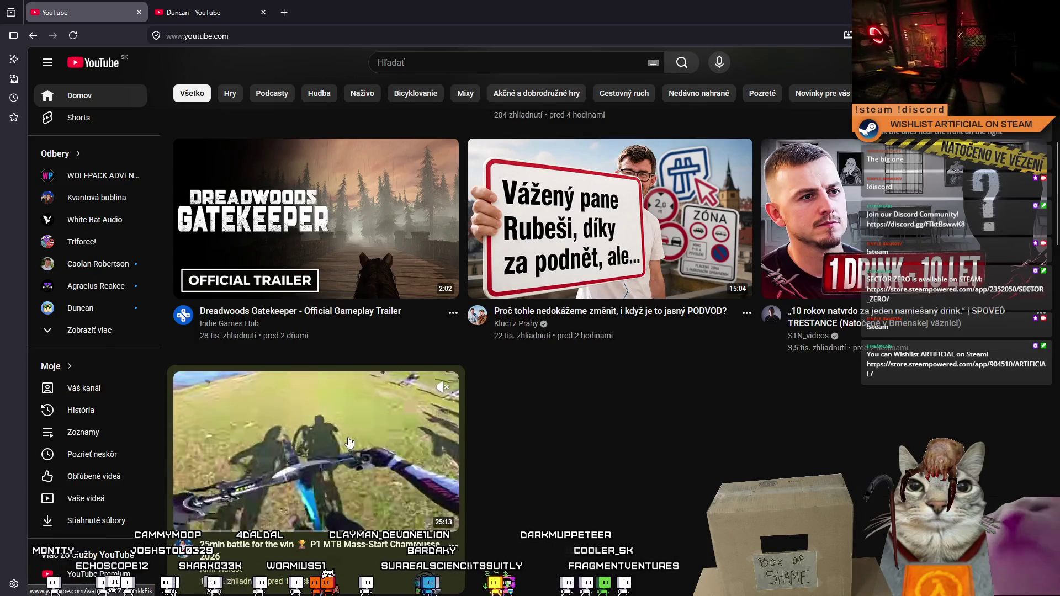
scroll(348, 439, down, 4)
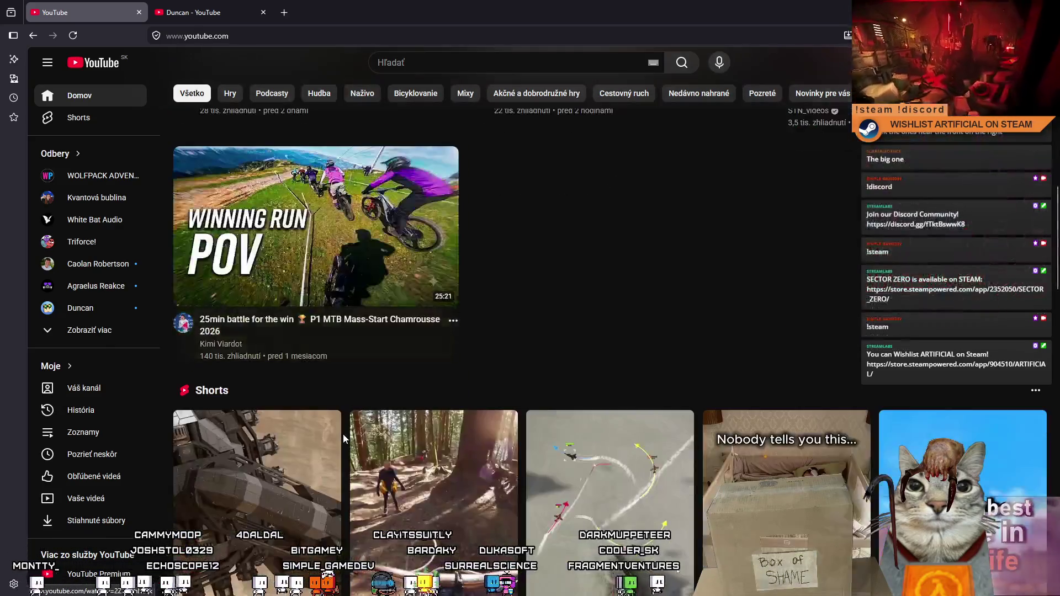
scroll(343, 434, down, 7)
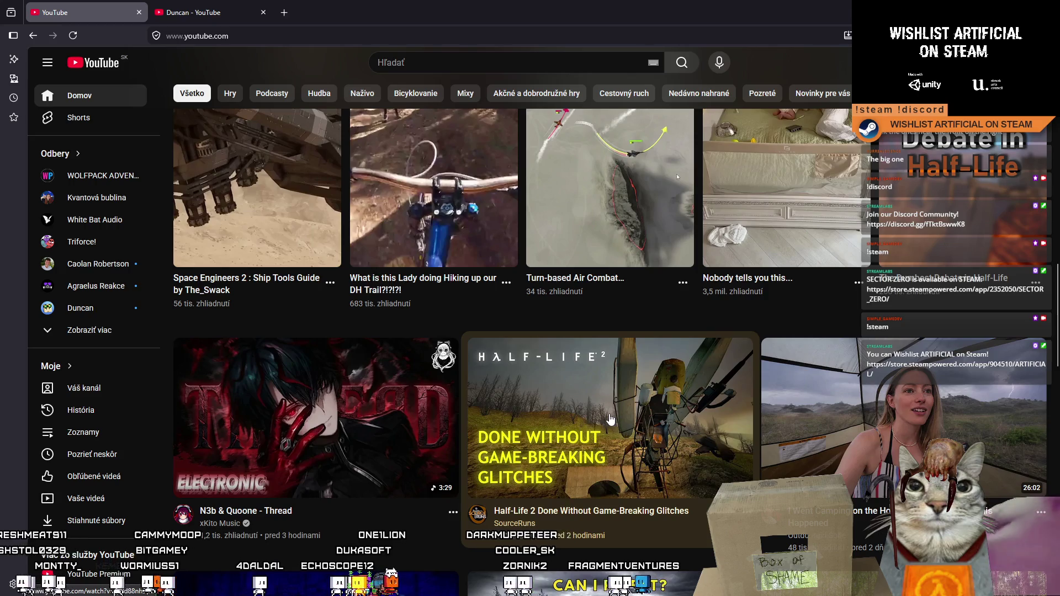
mouse_move(610, 420)
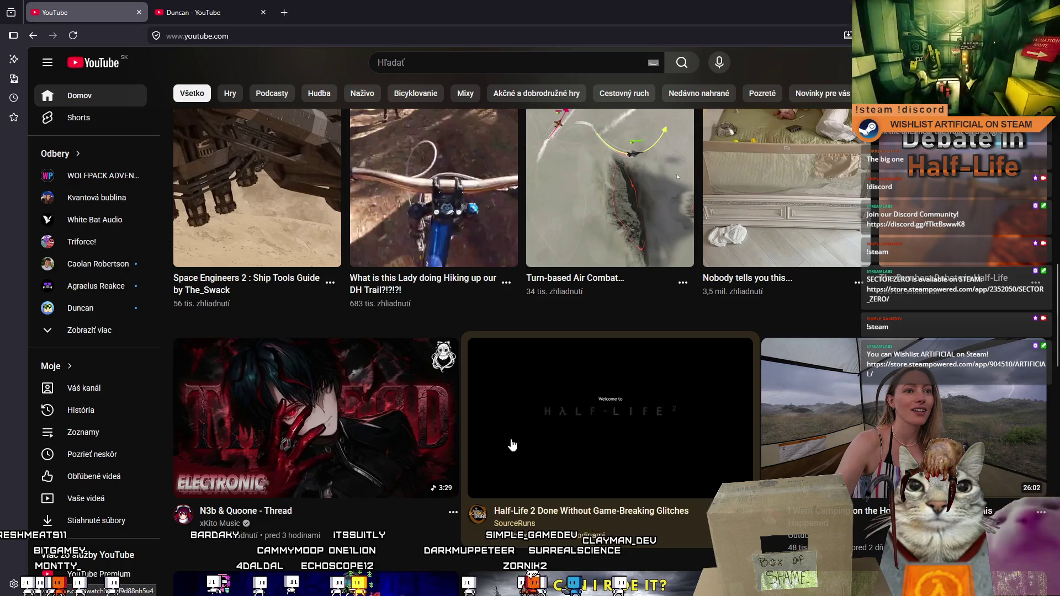
scroll(548, 444, down, 3)
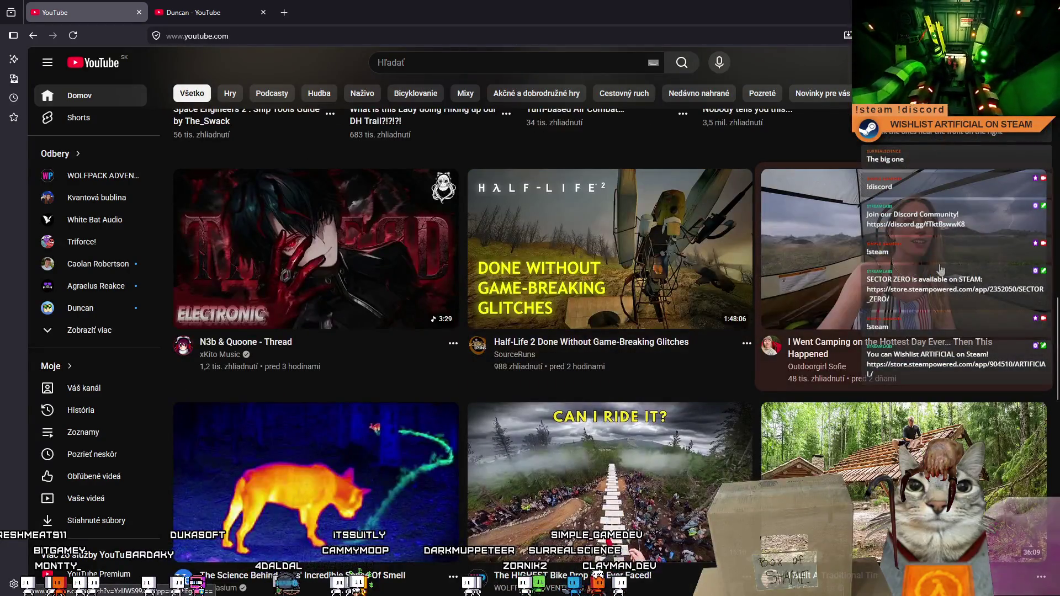
mouse_move(935, 269)
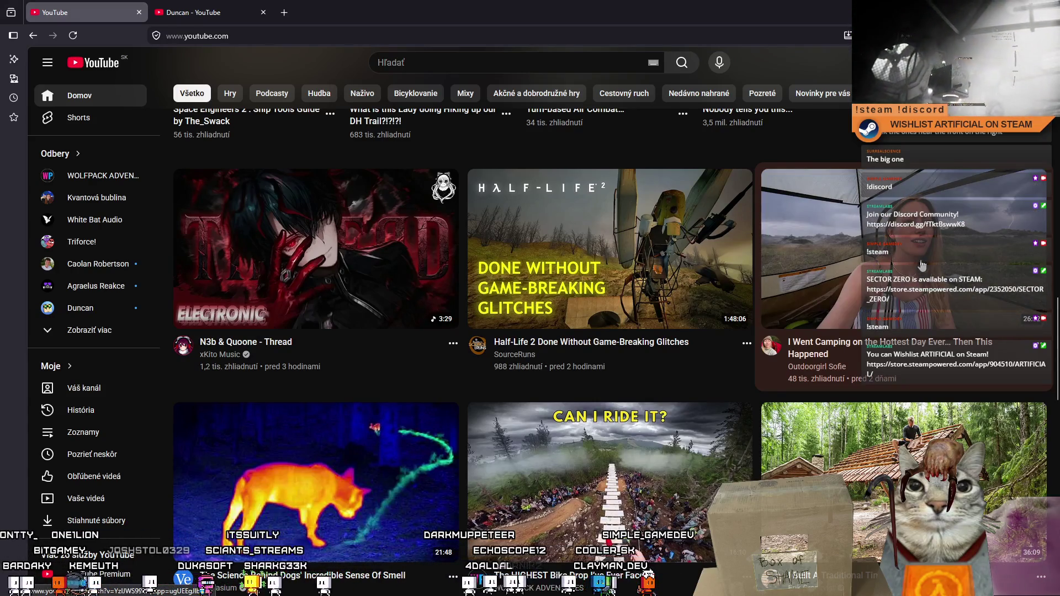
scroll(718, 425, down, 4)
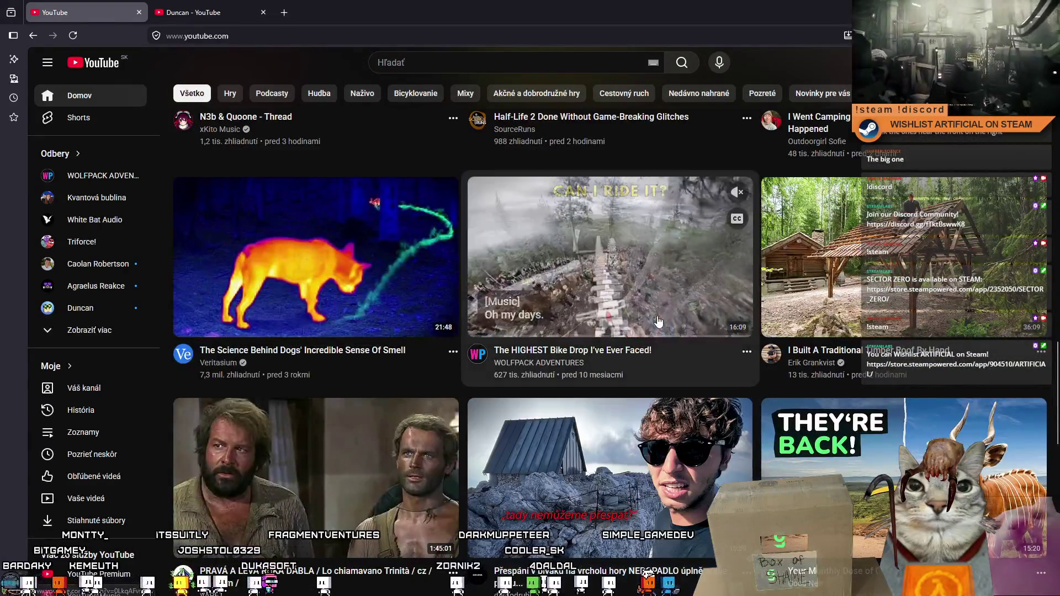
middle_click(630, 285)
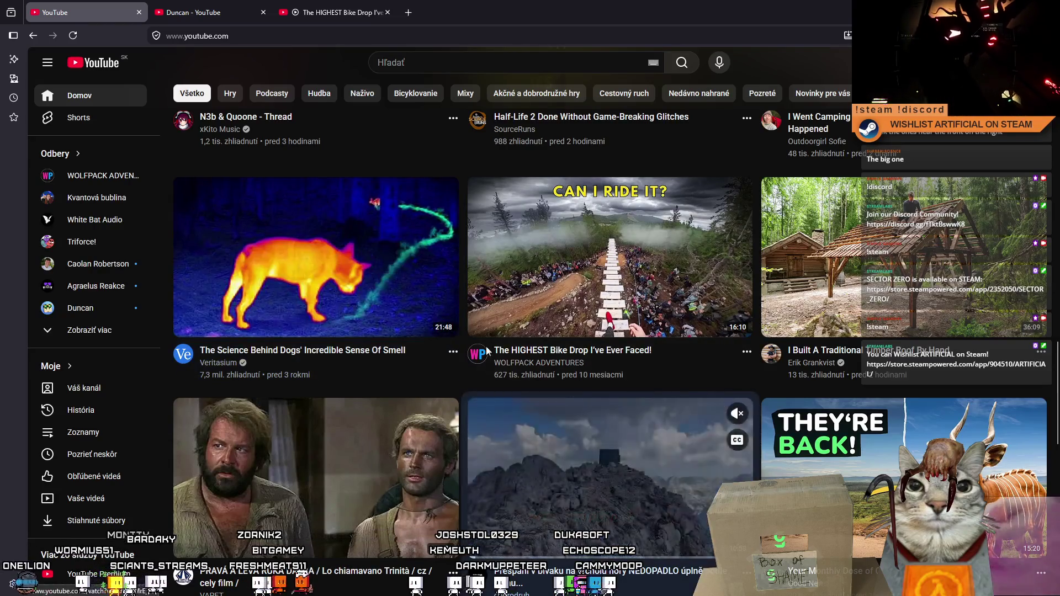
scroll(296, 256, down, 3)
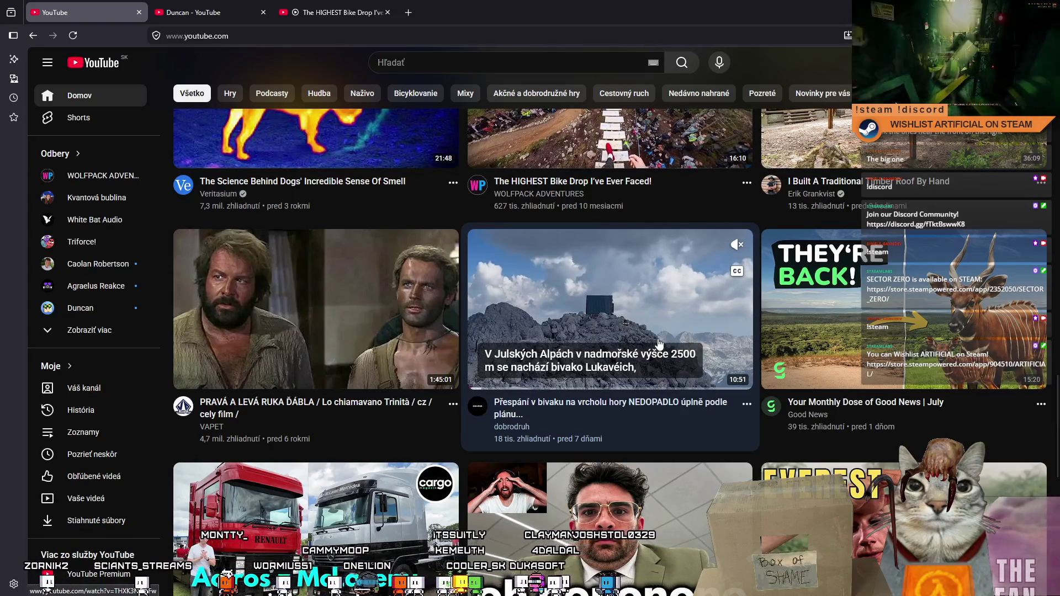
scroll(659, 344, down, 2)
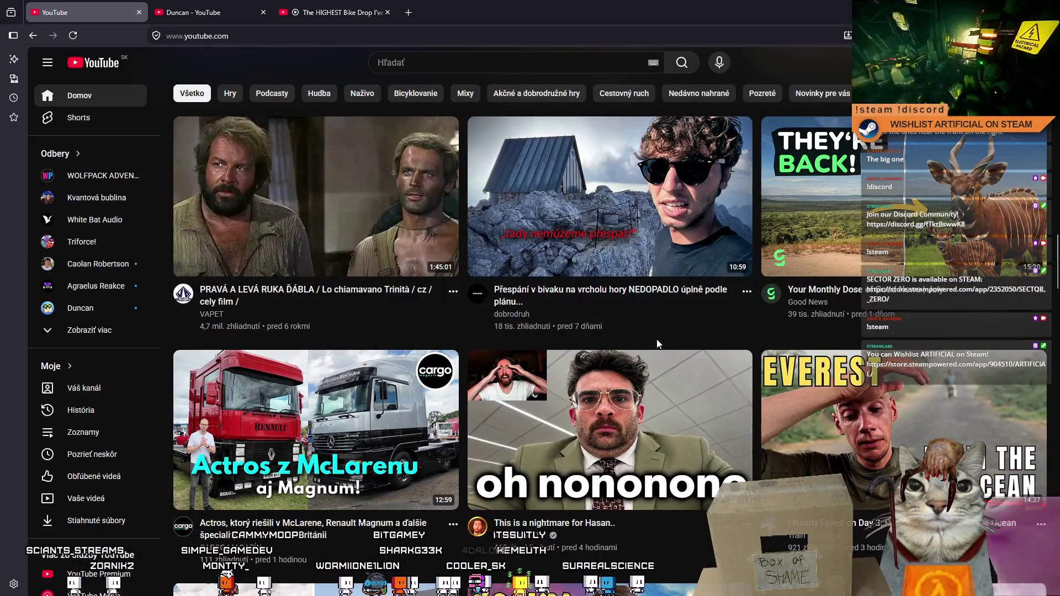
scroll(655, 341, down, 3)
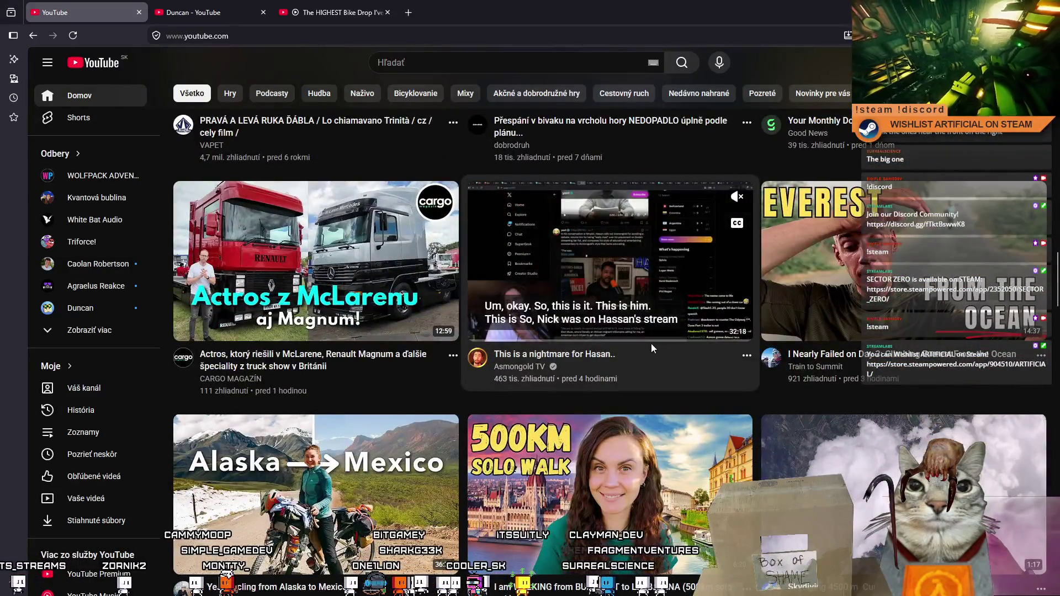
scroll(651, 344, down, 2)
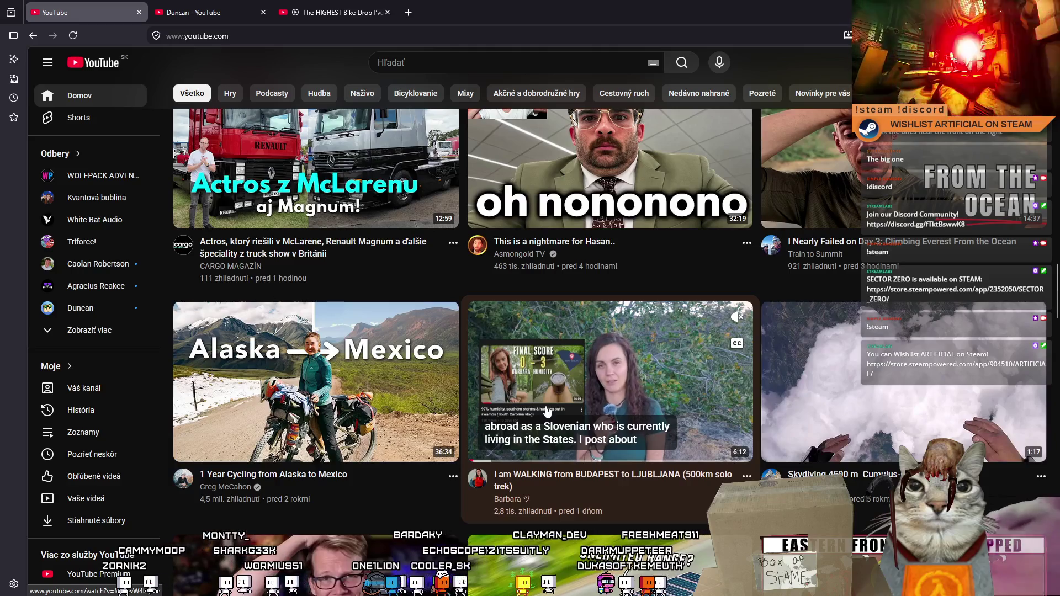
middle_click(509, 501)
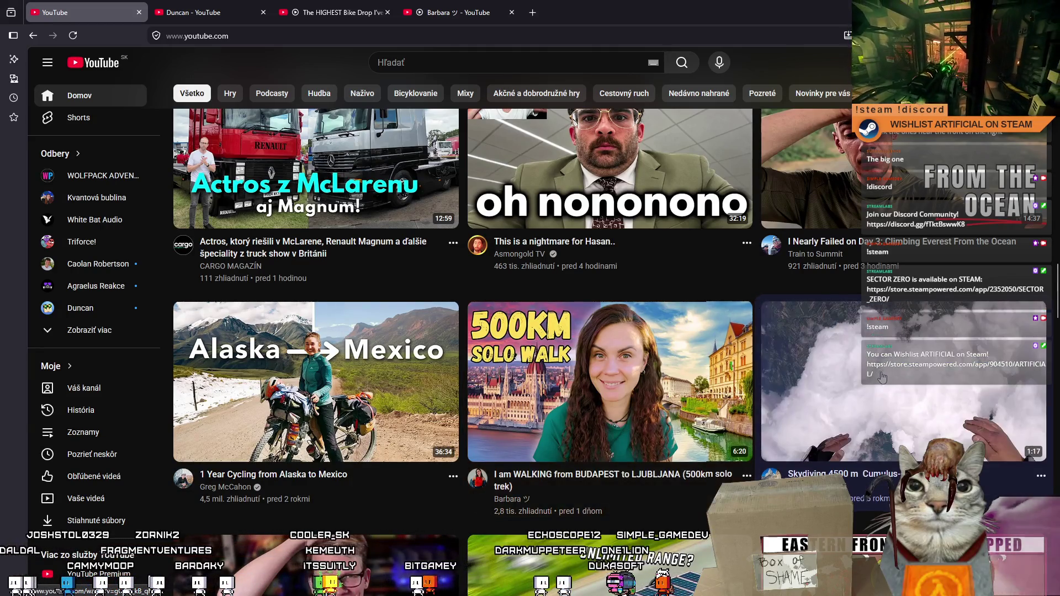
scroll(552, 470, down, 4)
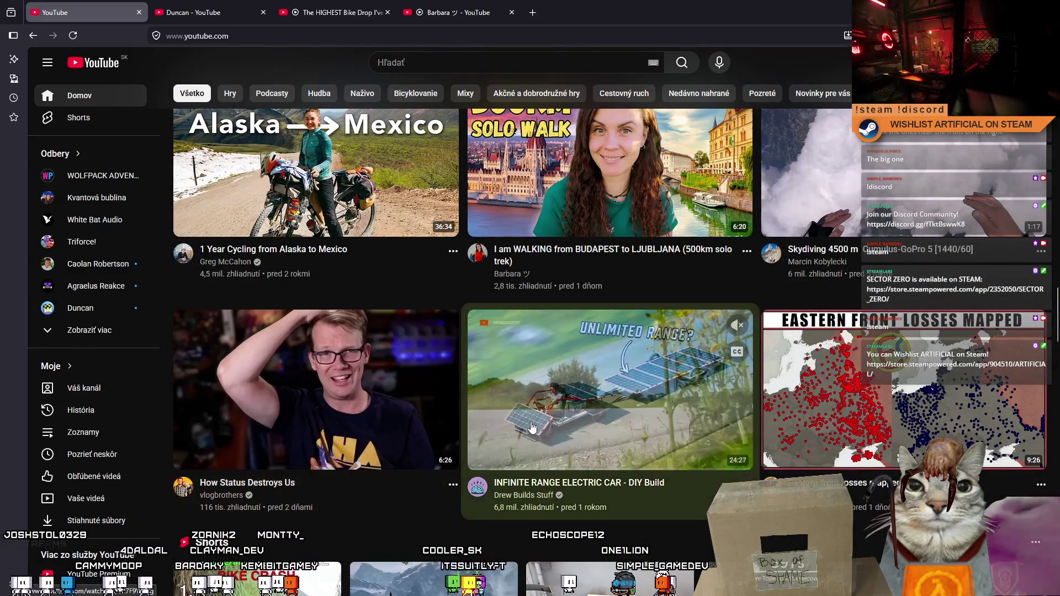
mouse_move(544, 426)
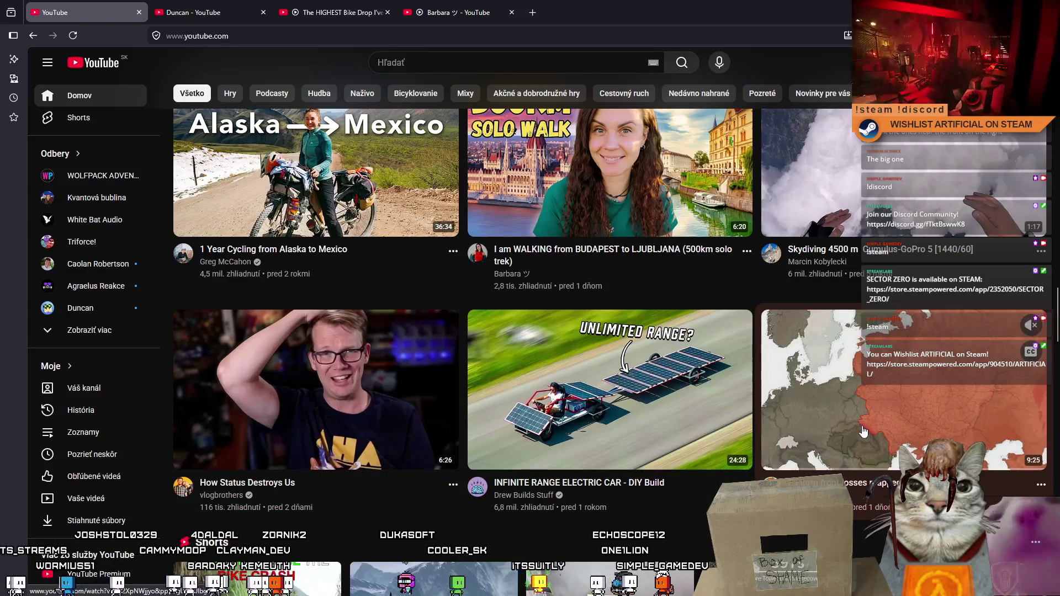
scroll(607, 442, down, 2)
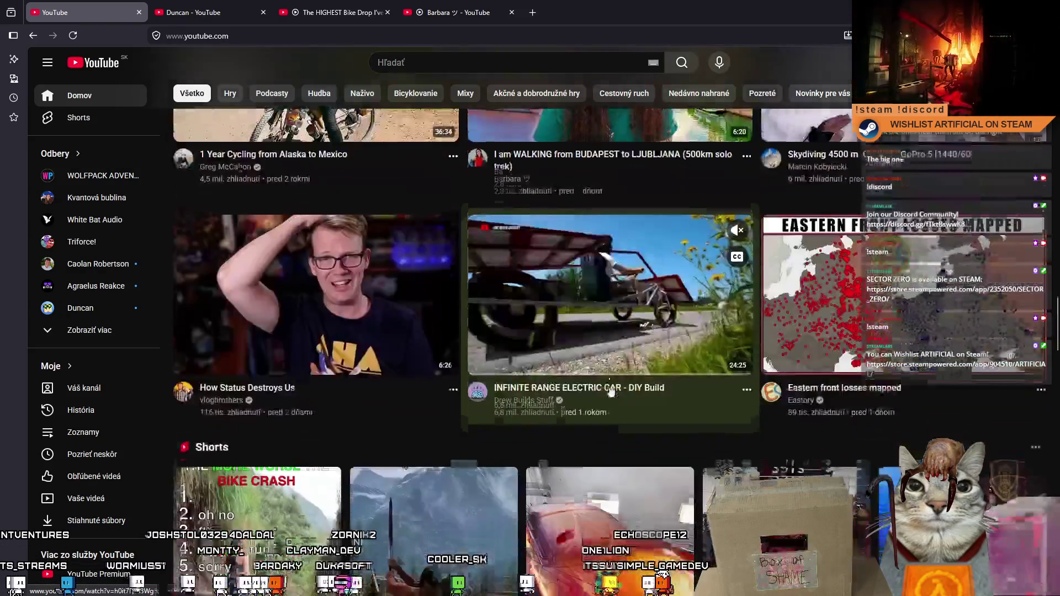
scroll(587, 461, down, 7)
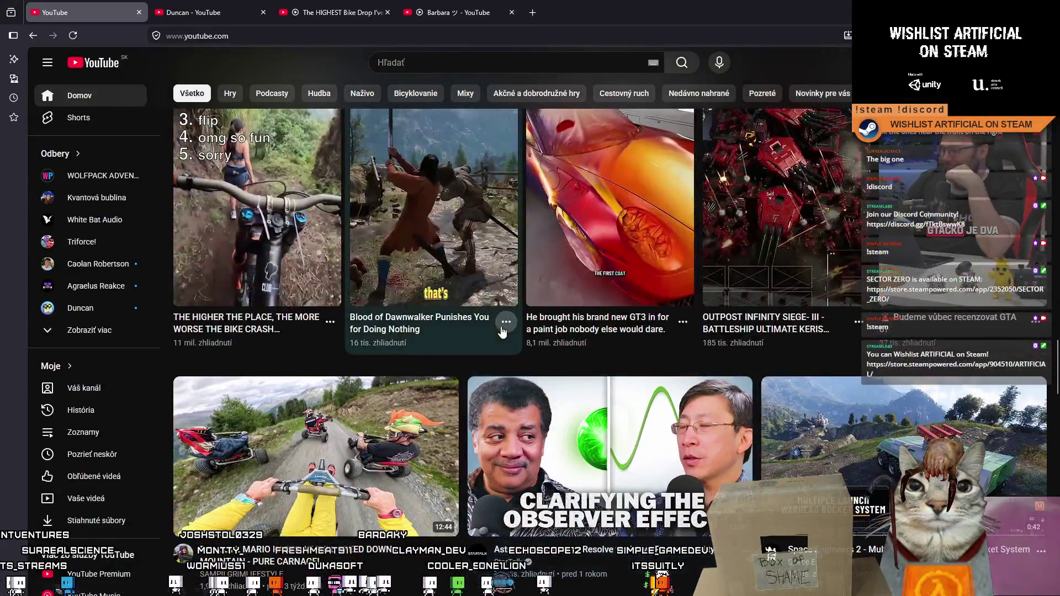
mouse_move(440, 194)
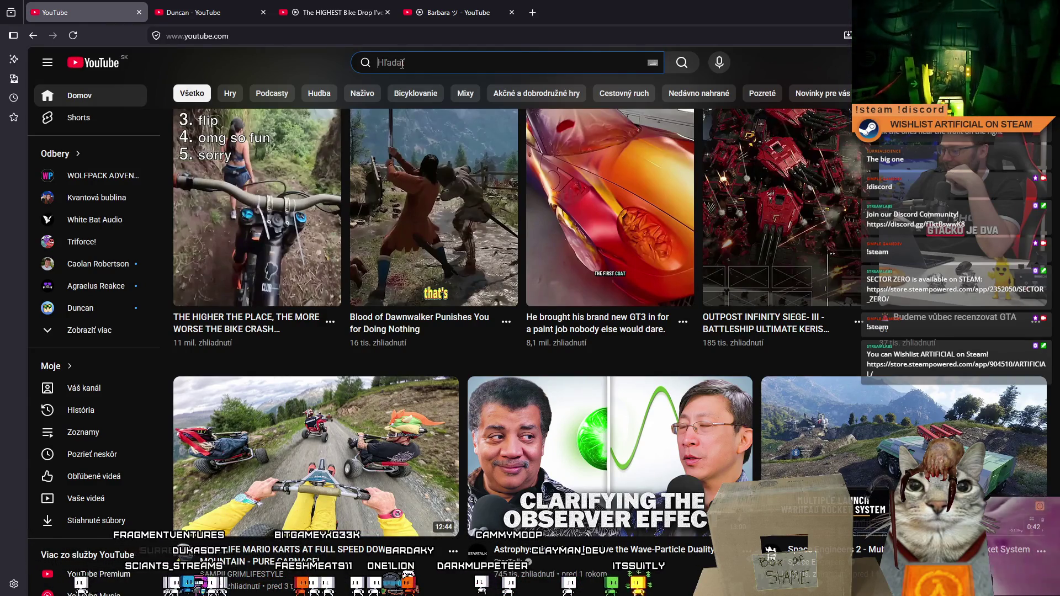
text(tak)
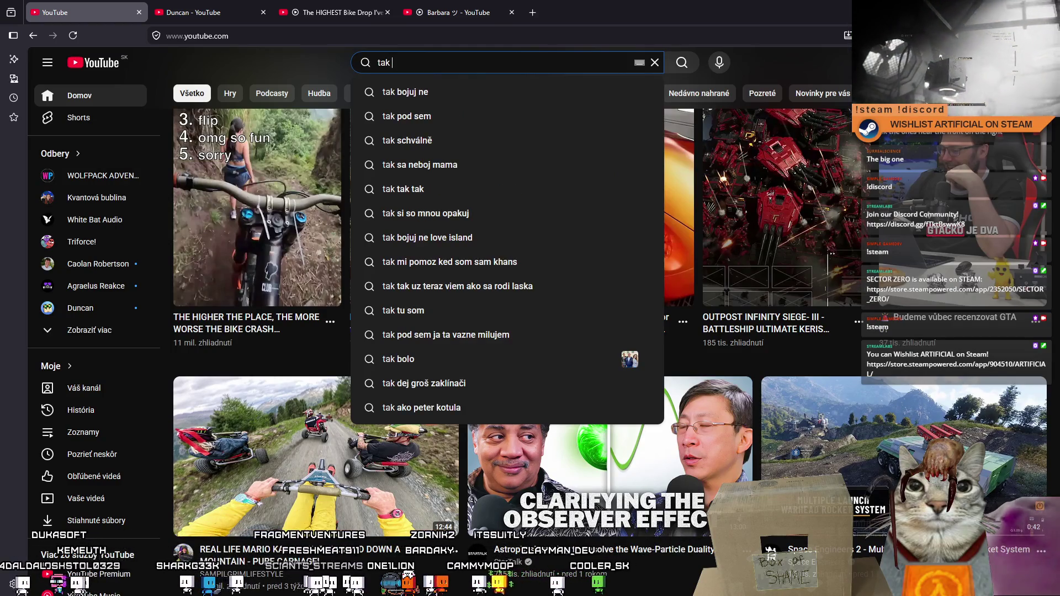
Search YouTube for 'tak schválně' from the suggestions, then return to the home feed.
key(Down)
key(Down)
key(Down)
key(Return)
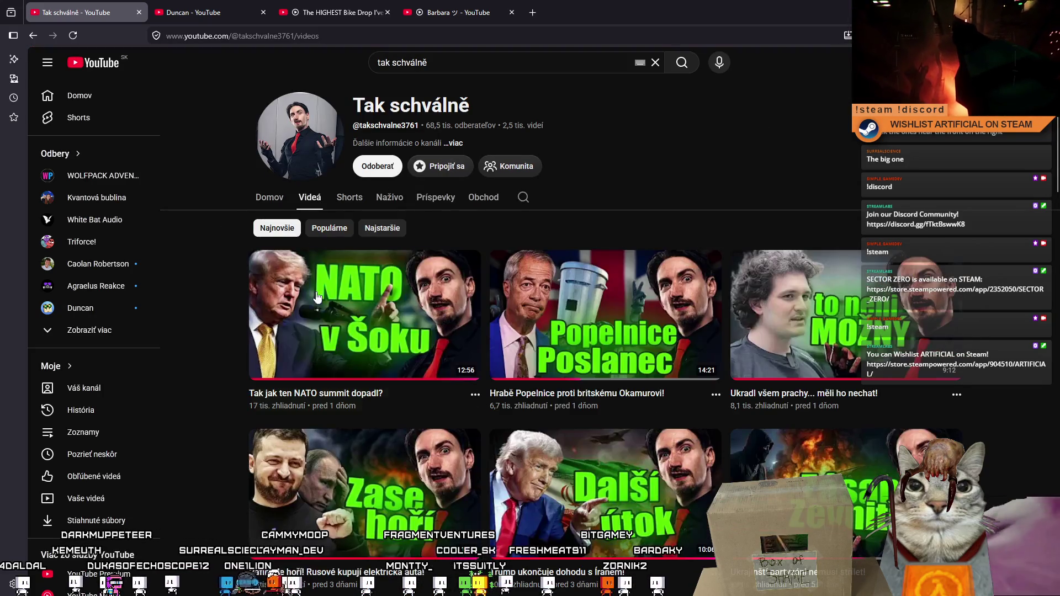
click(139, 18)
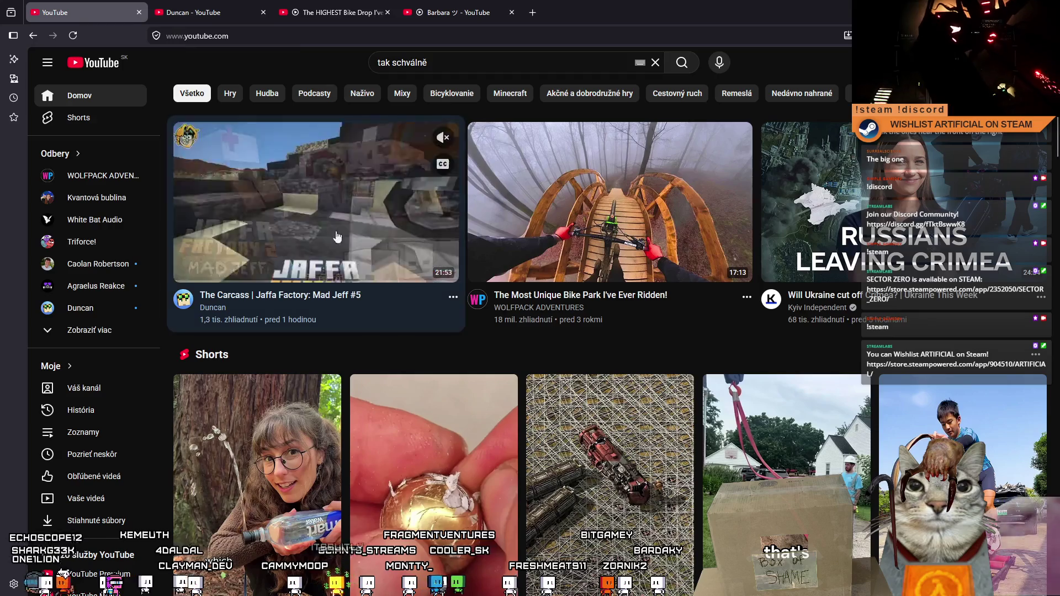
Open the 'Tired of Signals? Build The Train Road!' Short in a new tab and play it.
scroll(411, 385, down, 2)
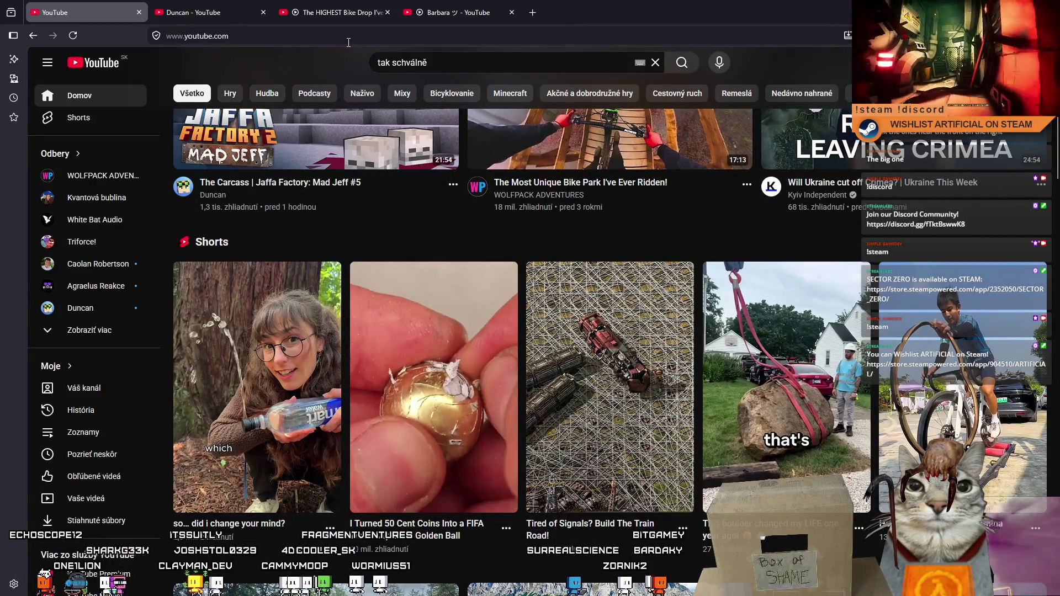
middle_click(578, 355)
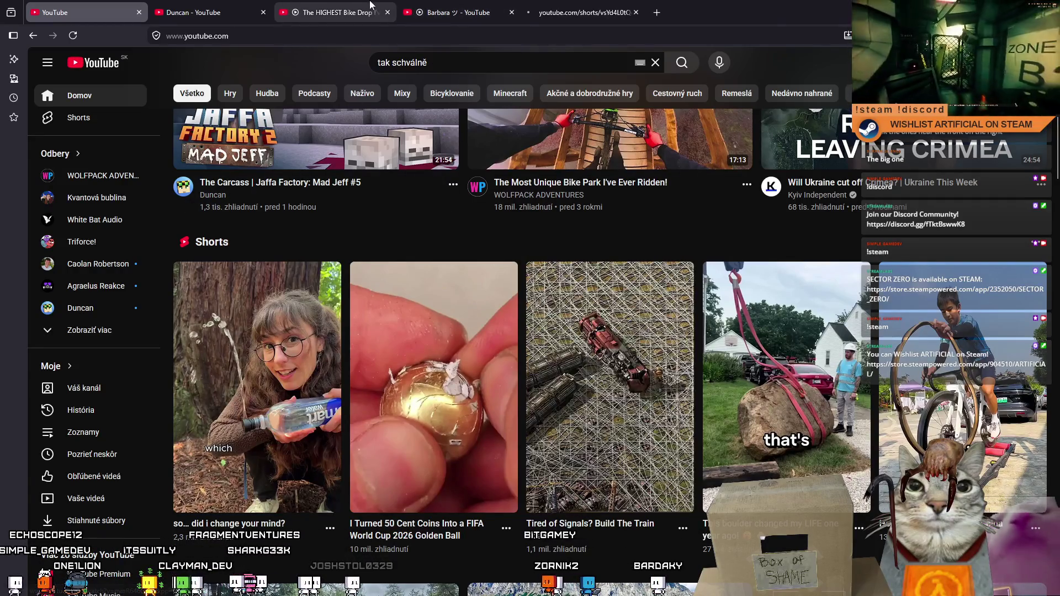
key(ctrl+Tab)
key(ctrl+Tab)
key(ctrl+Tab)
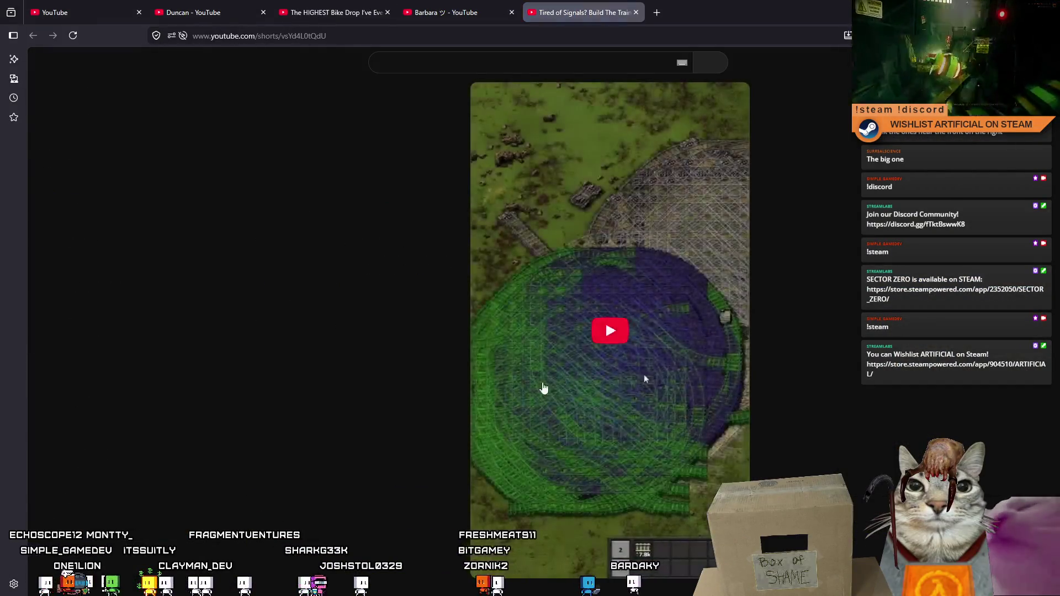
click(605, 334)
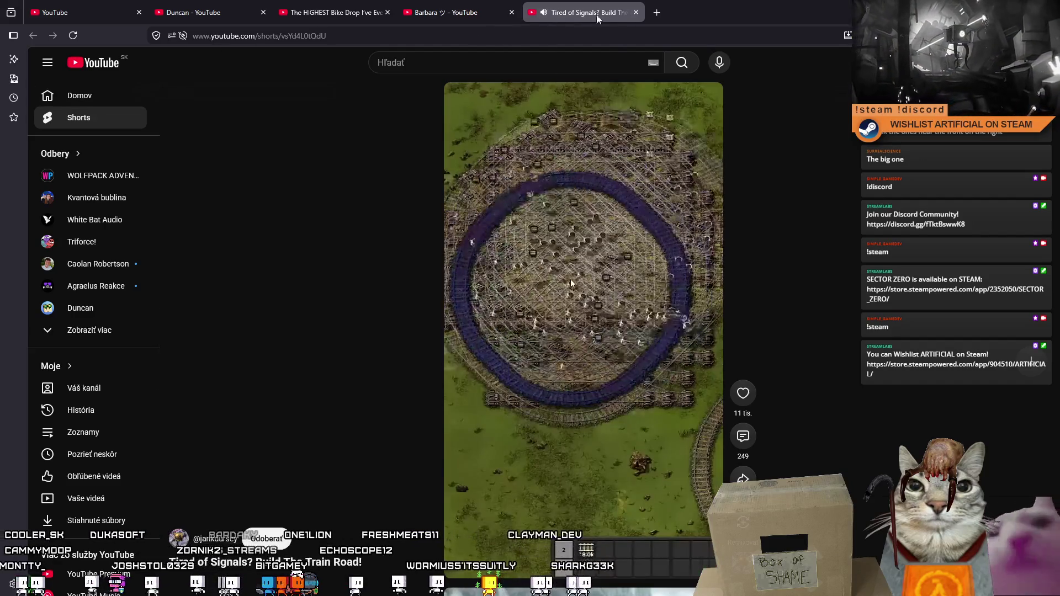
Scroll the Shorts feed onward from the train road Short toward the Skyrim skeleton clip.
scroll(609, 197, down, 1)
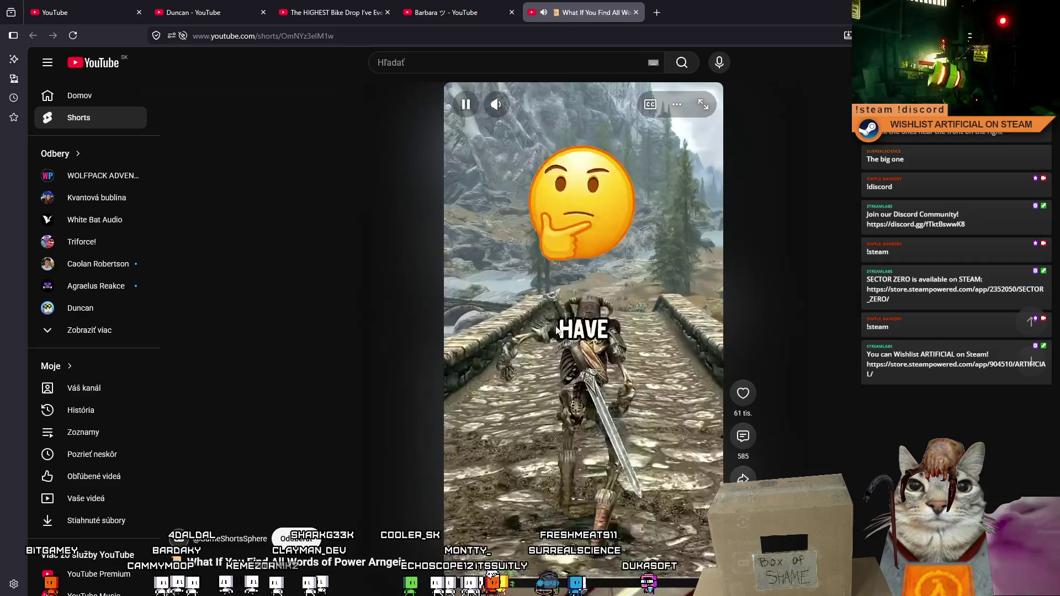
Advance past the airplane hangar and Navy ship weapon Shorts to 'Toddler proves dog friendly'.
scroll(643, 250, down, 1)
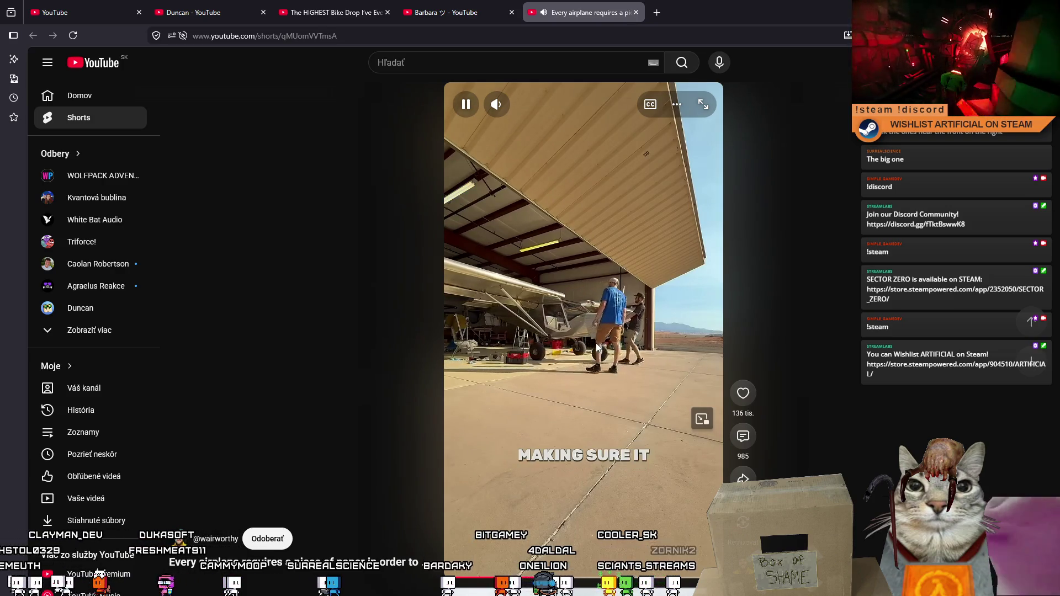
scroll(595, 347, down, 2)
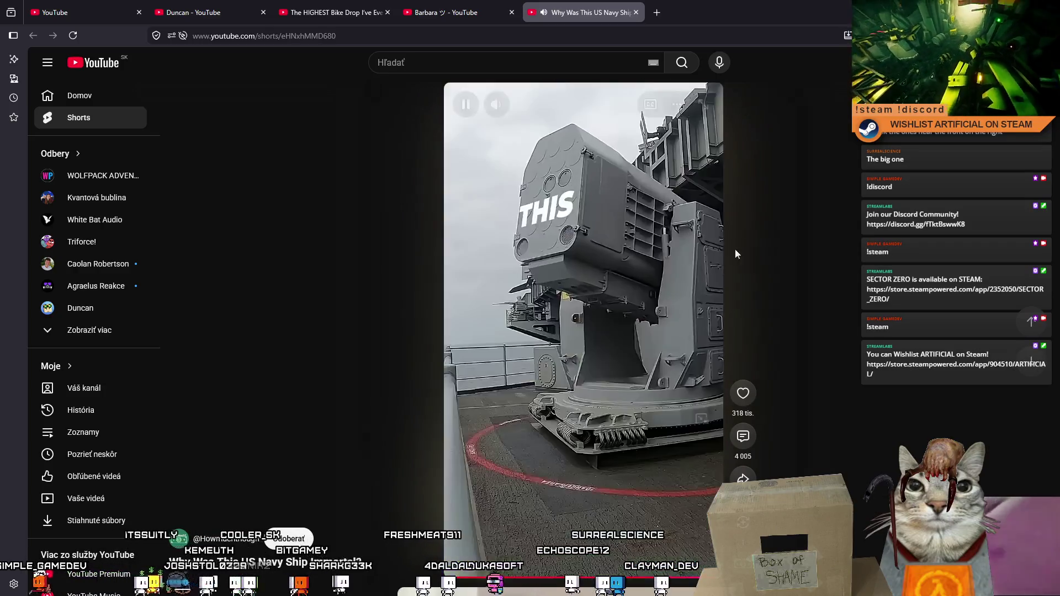
scroll(644, 303, down, 1)
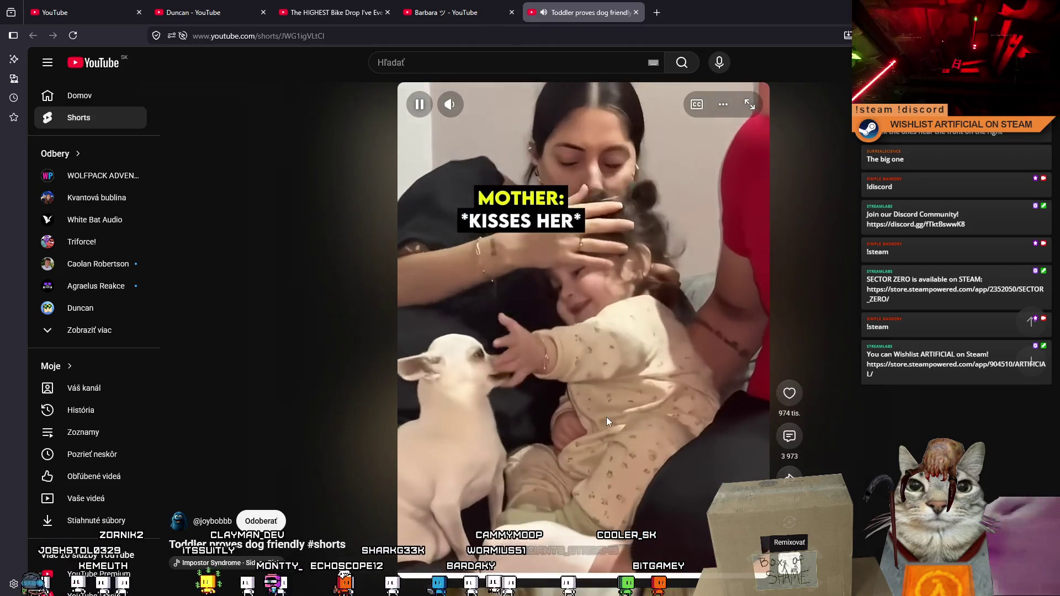
Advance past the dog, lion, racing and 'Anisosquaric' Rectangle Shorts to 'THE PINNICHO GRAVITY CHECK'.
scroll(605, 418, down, 1)
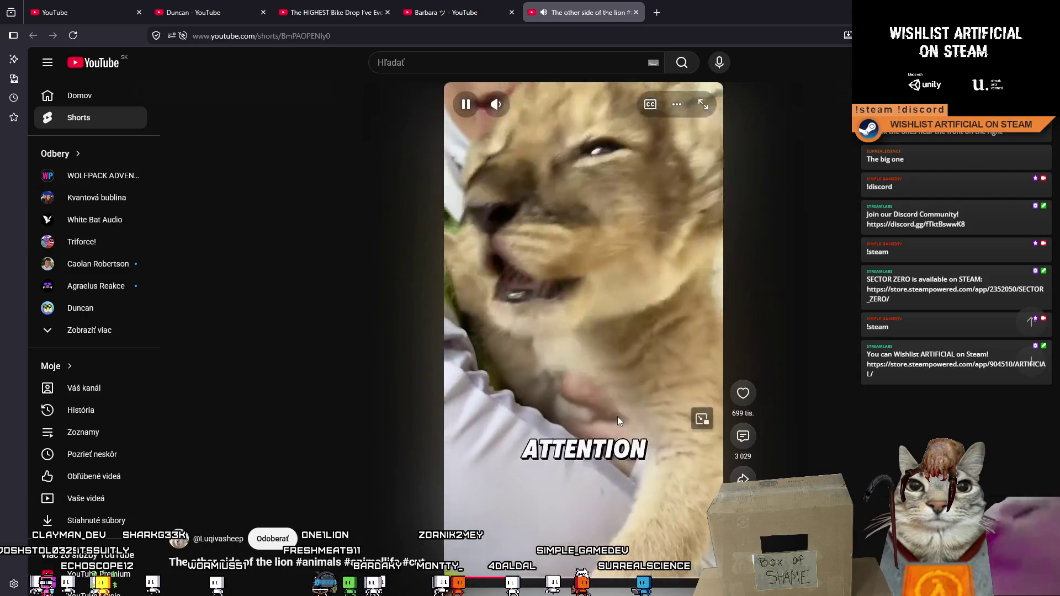
scroll(535, 406, down, 1)
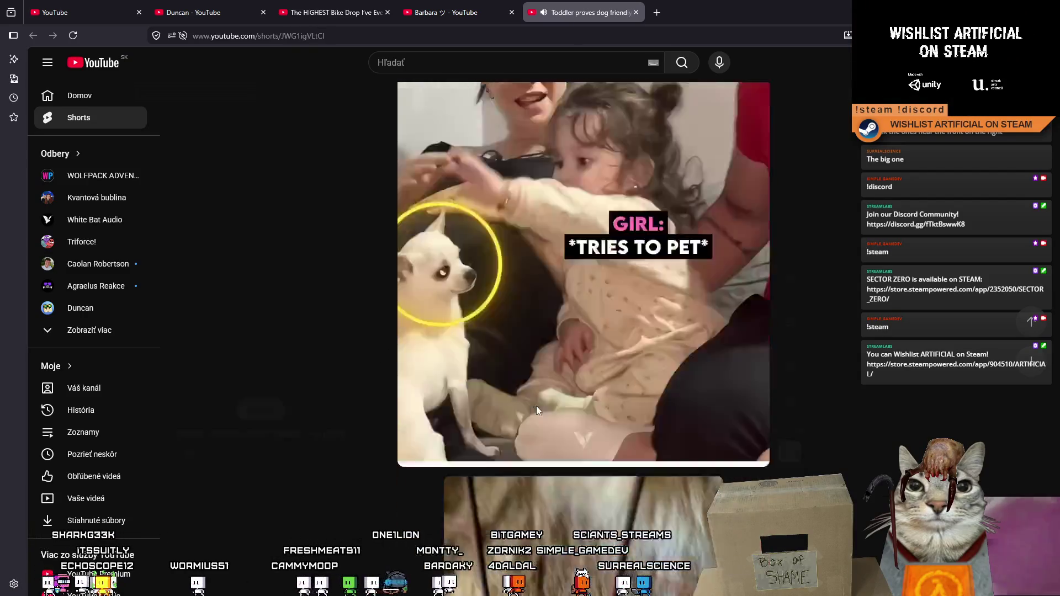
scroll(536, 406, up, 1)
scroll(693, 468, down, 1)
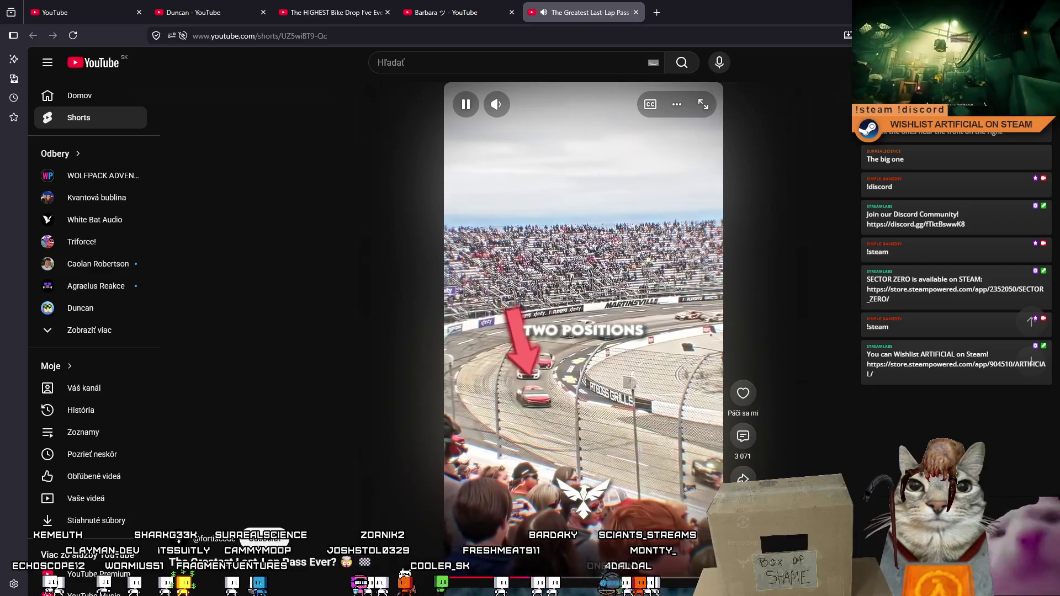
scroll(583, 331, down, 1)
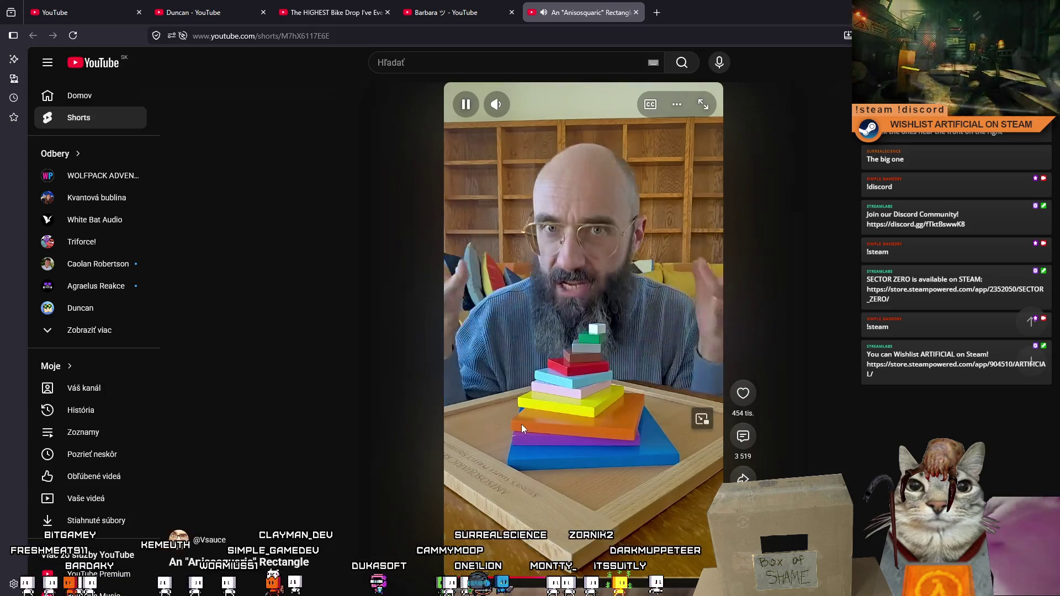
scroll(569, 424, down, 1)
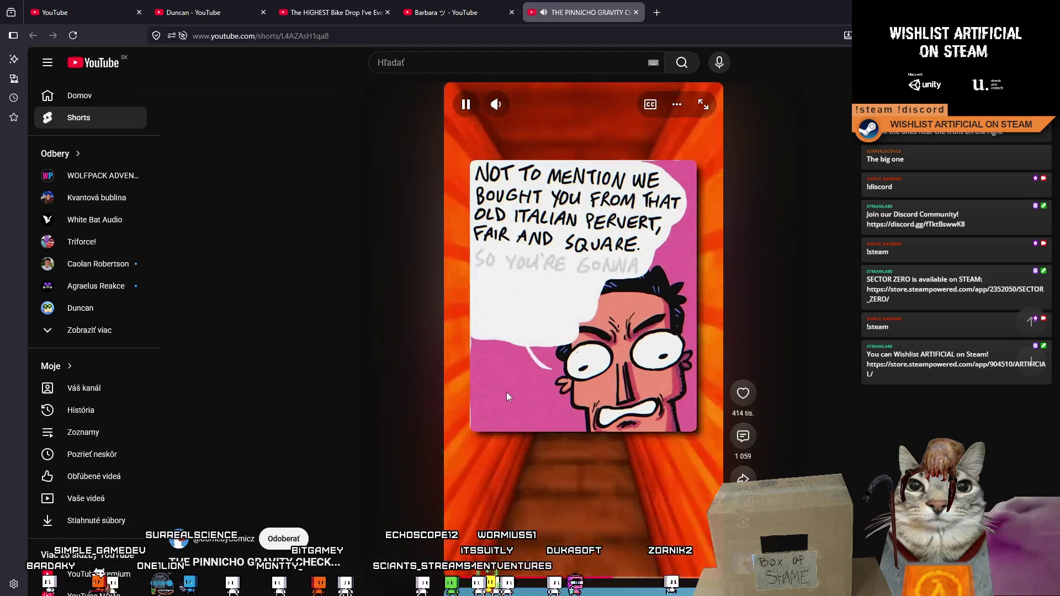
Advance through many Shorts to Airbus VS Fighter Jet, then on to 'My dog vs the mailman!'.
scroll(505, 392, down, 1)
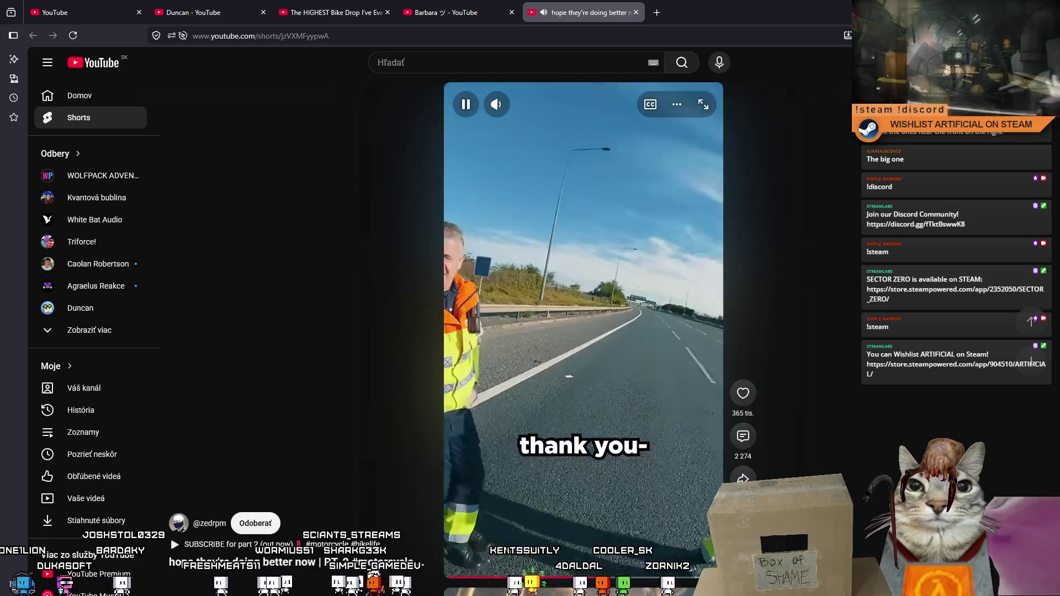
scroll(592, 393, down, 1)
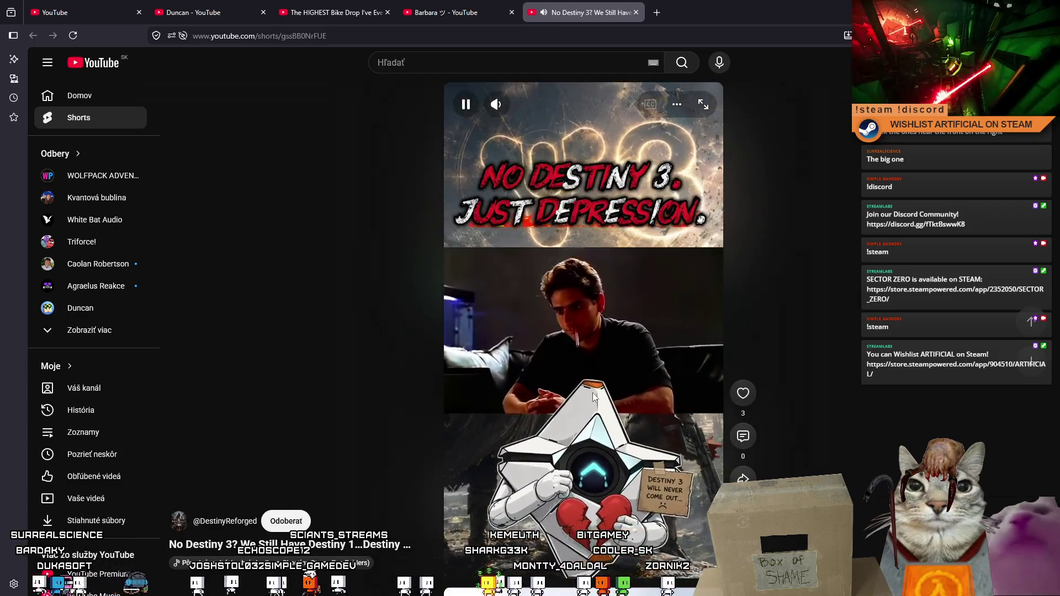
scroll(642, 387, down, 1)
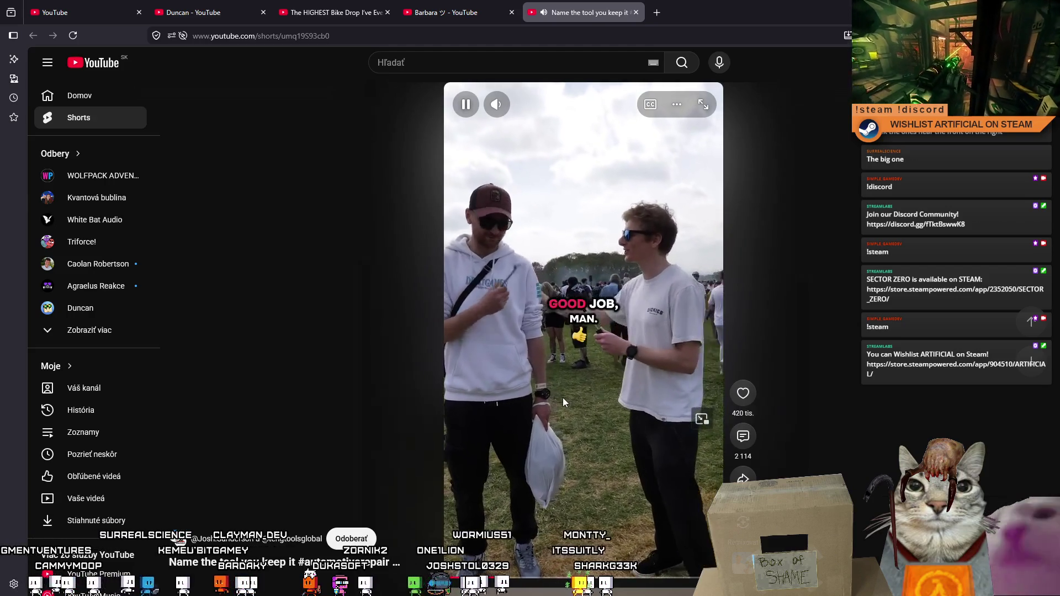
scroll(562, 397, down, 1)
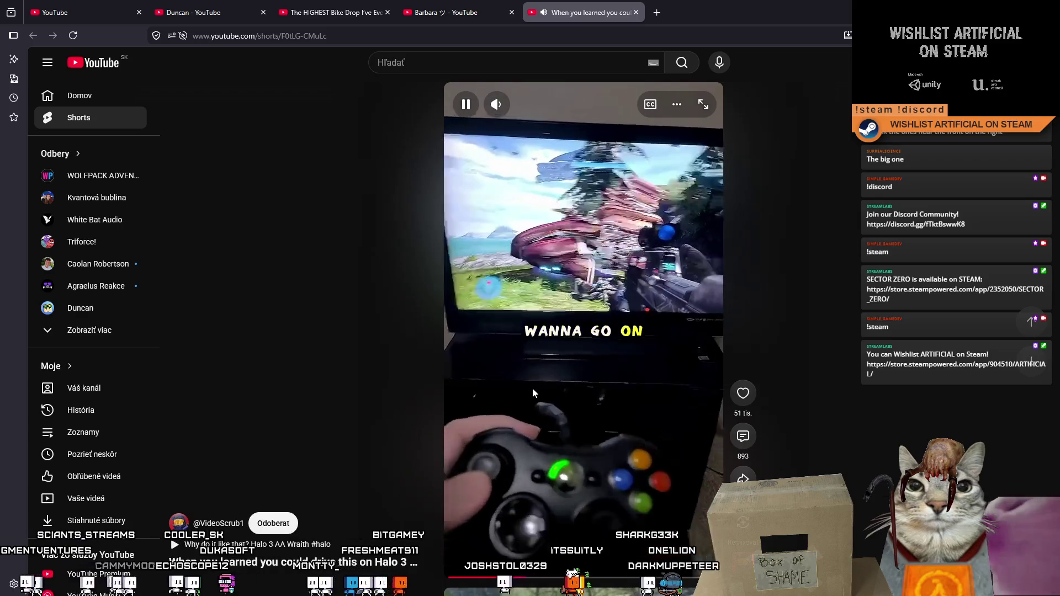
scroll(532, 389, down, 1)
scroll(562, 410, up, 1)
scroll(637, 437, down, 1)
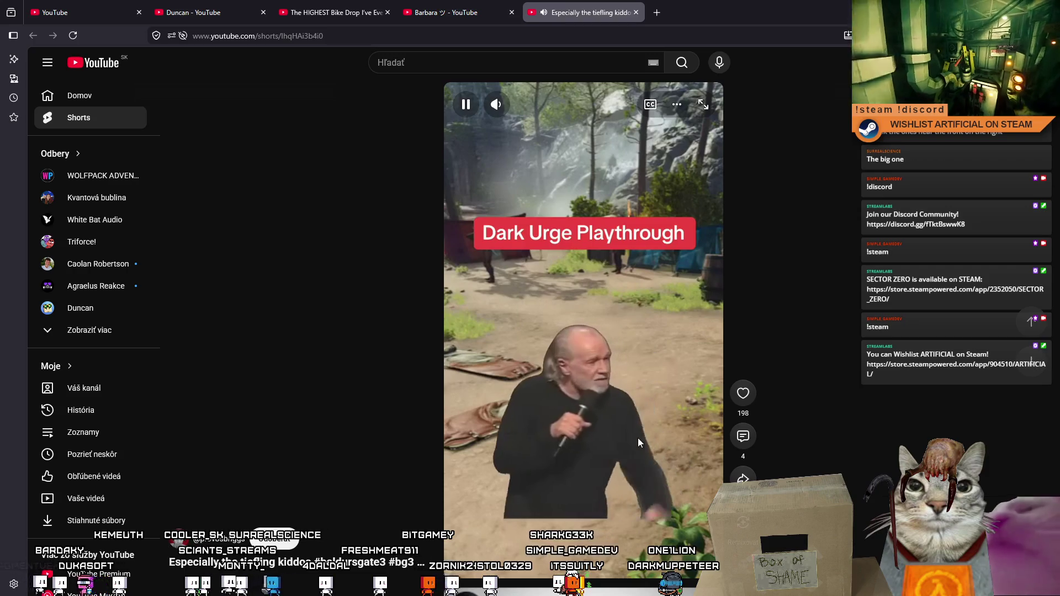
scroll(638, 442, down, 1)
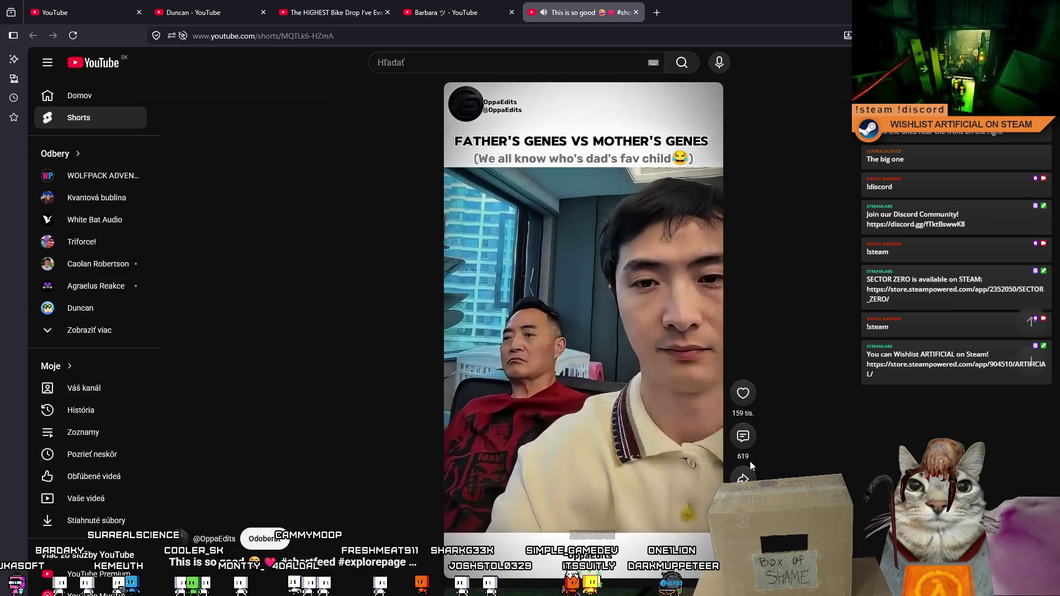
scroll(750, 465, down, 1)
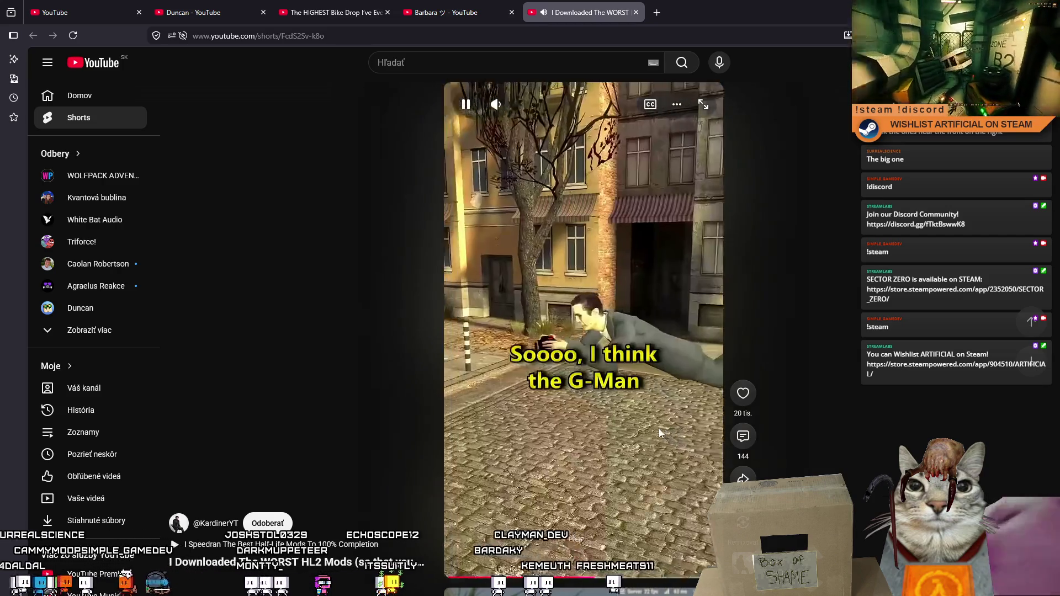
scroll(657, 431, down, 2)
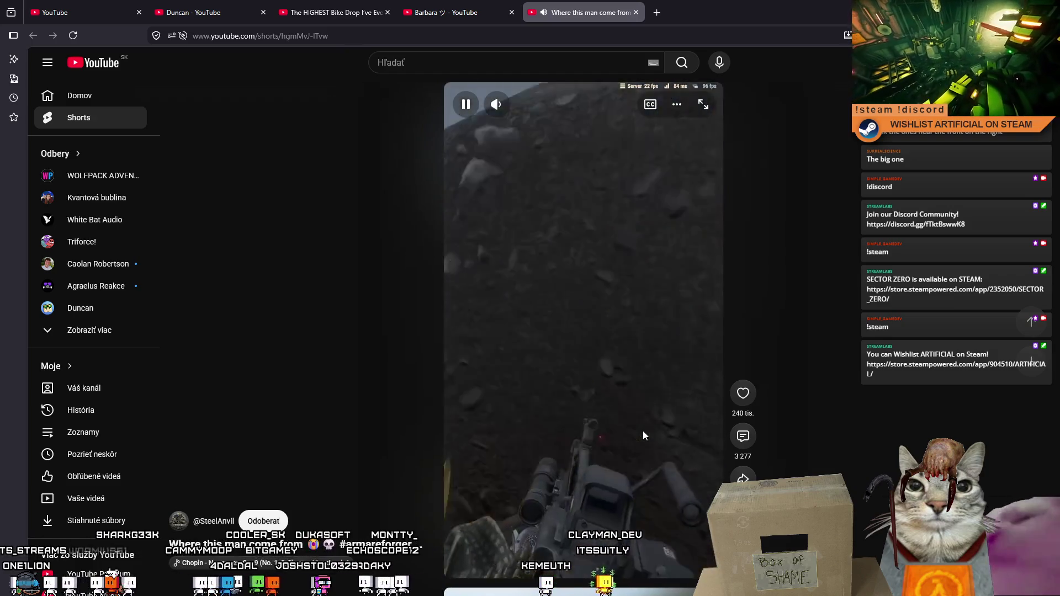
scroll(641, 429, down, 1)
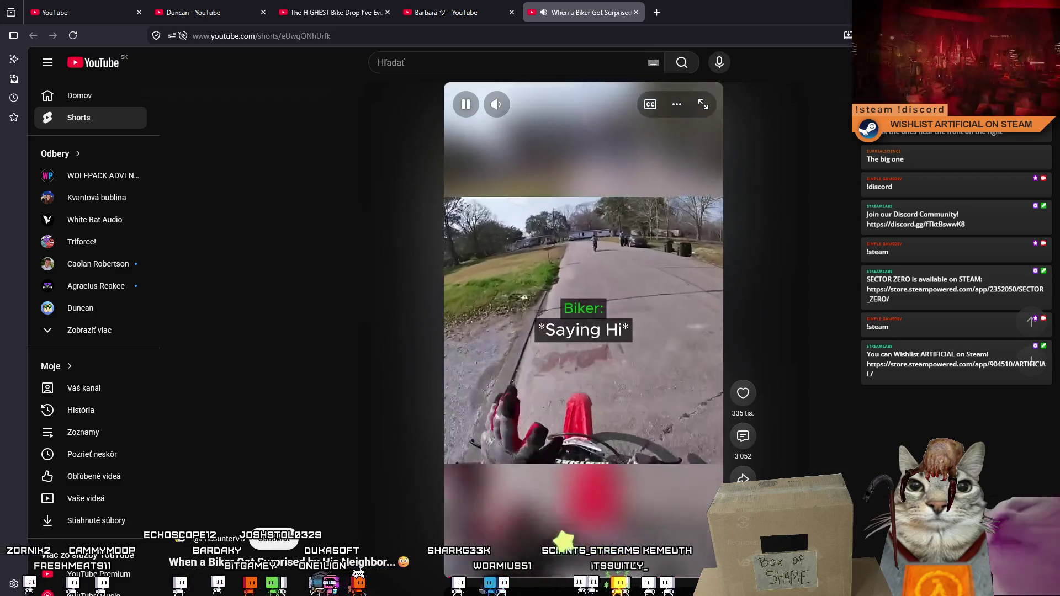
scroll(542, 381, down, 1)
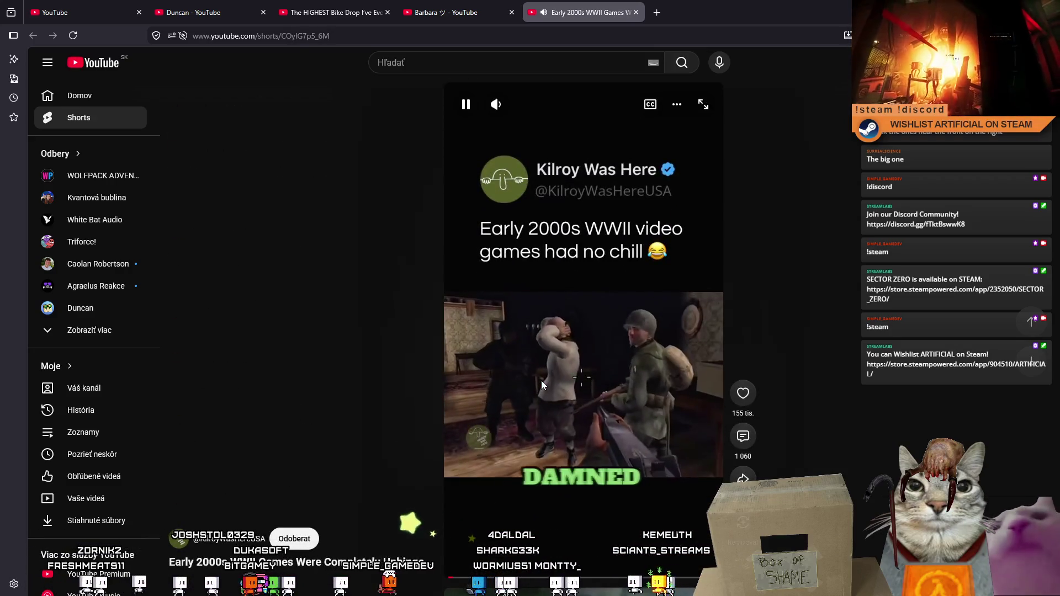
scroll(540, 386, down, 1)
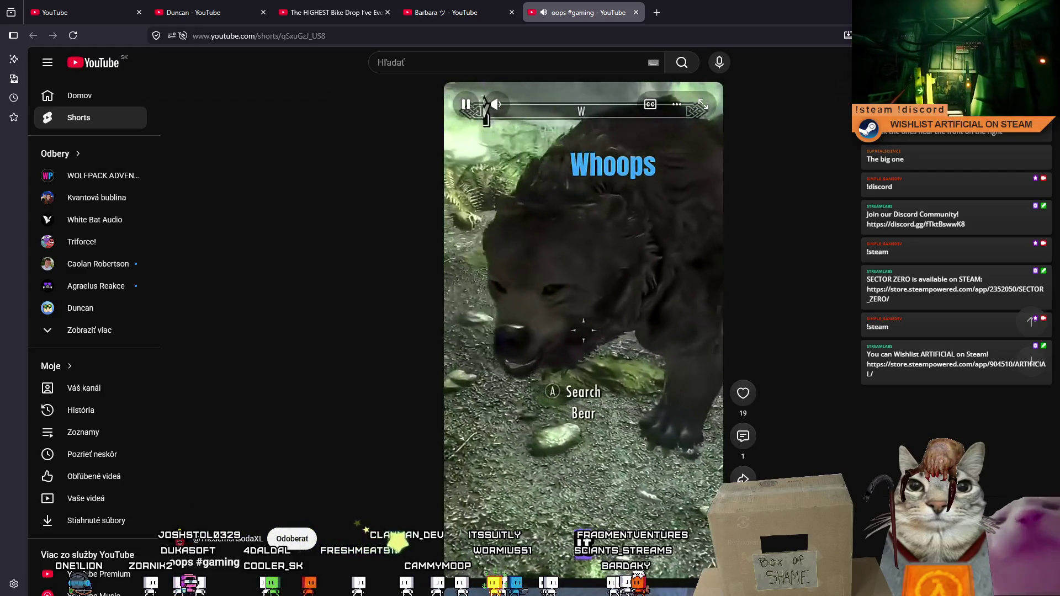
scroll(549, 349, down, 2)
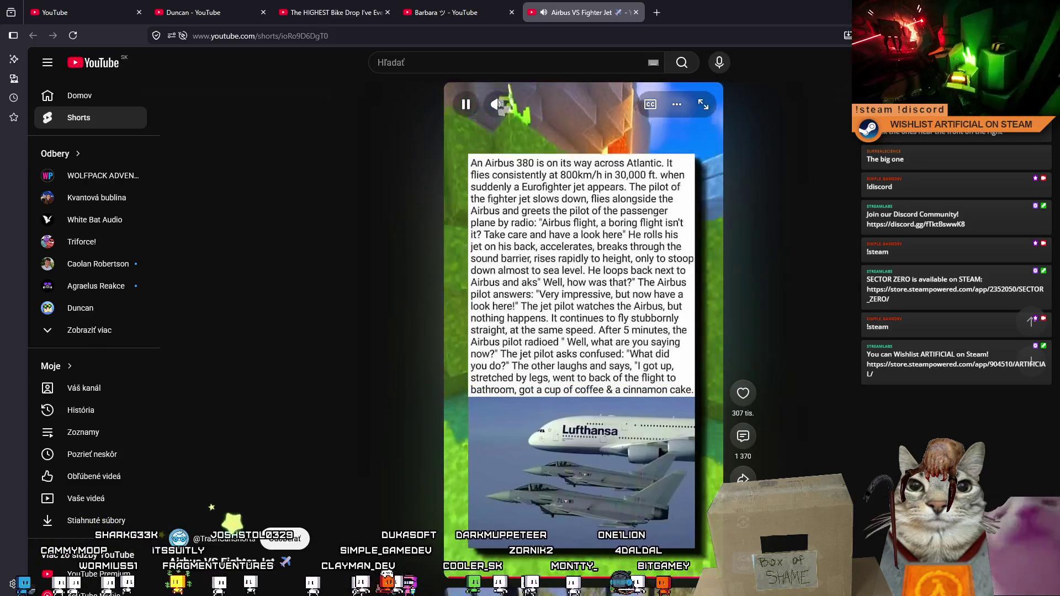
scroll(580, 359, down, 1)
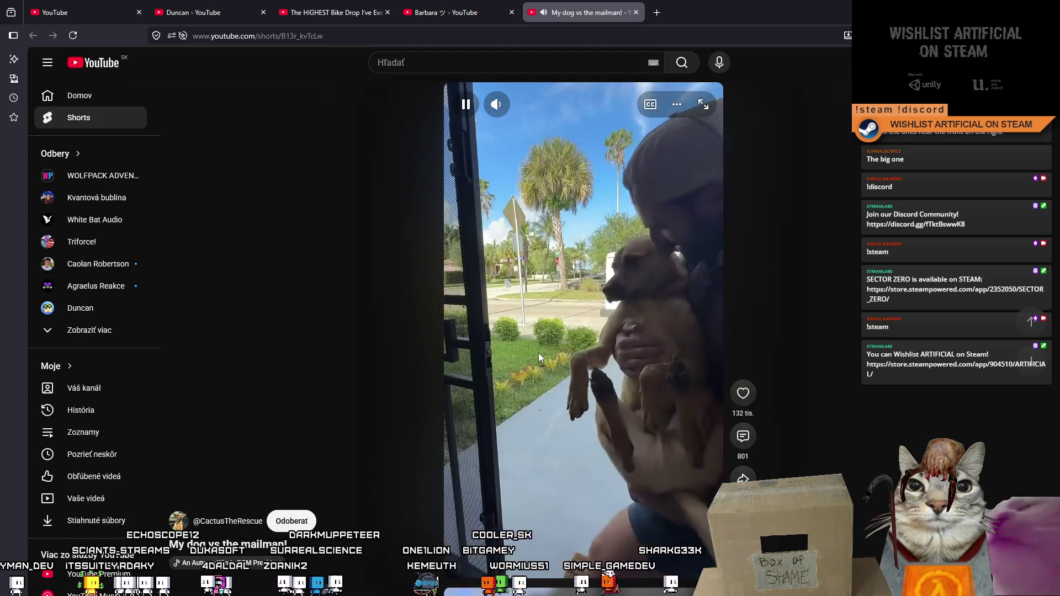
Advance past 'these flags are impossible to tell apart' to Brighter Paws' 4-day-old foal Short.
scroll(508, 368, down, 2)
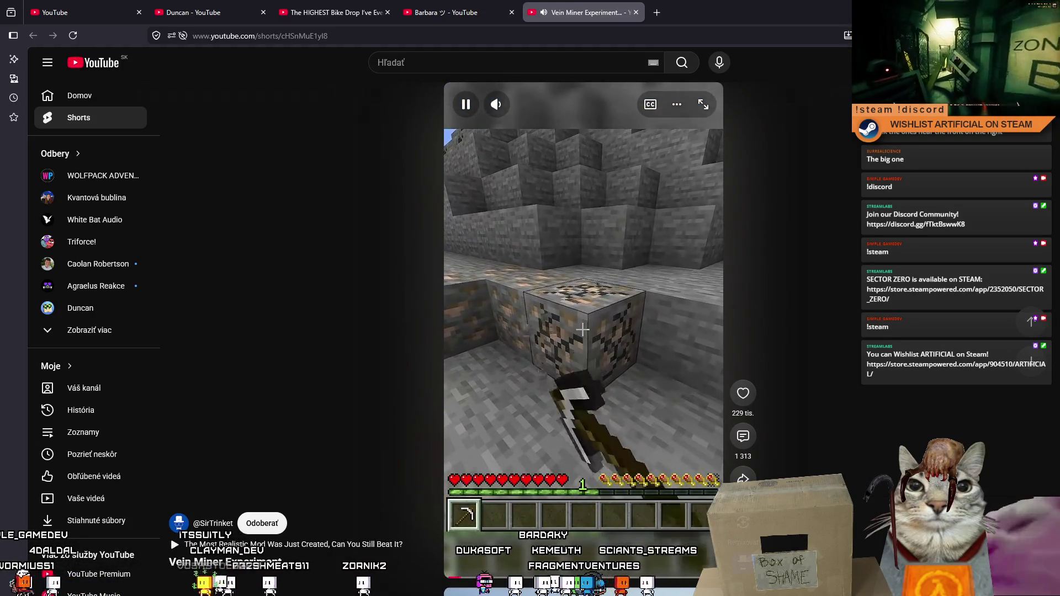
scroll(508, 356, down, 1)
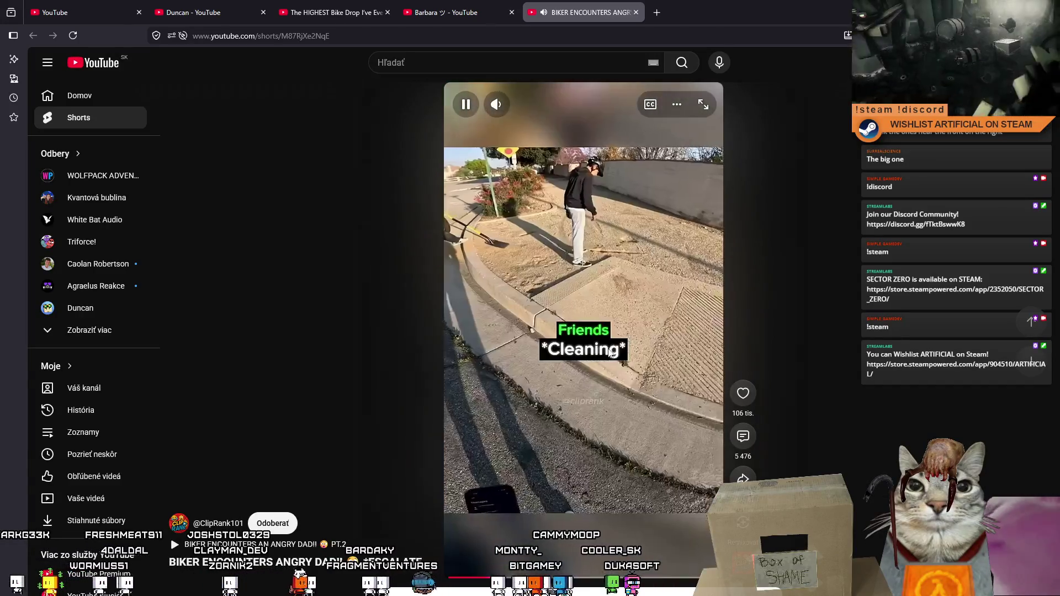
scroll(611, 354, down, 1)
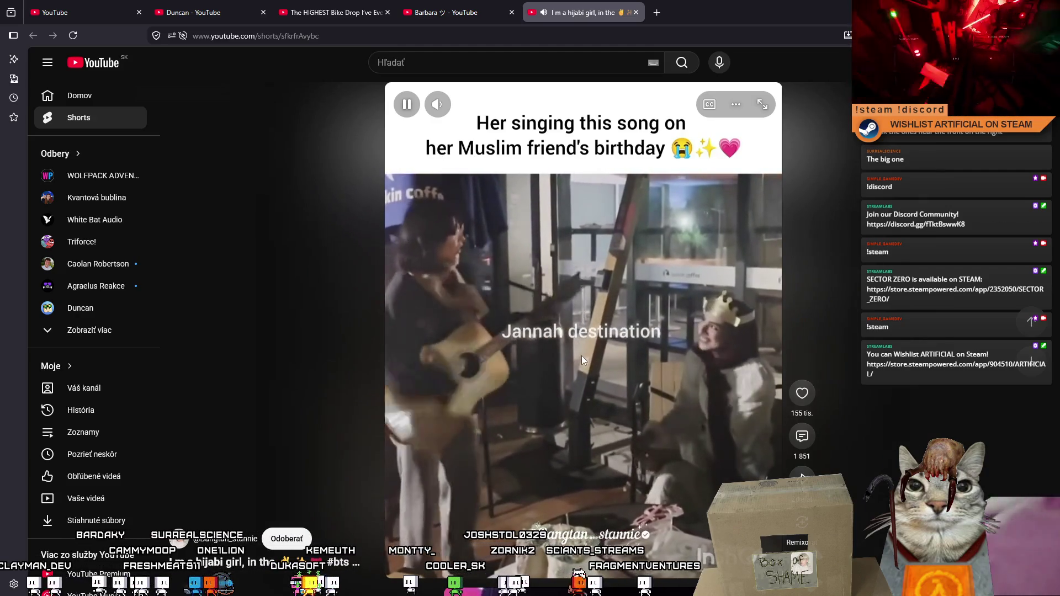
scroll(578, 360, down, 1)
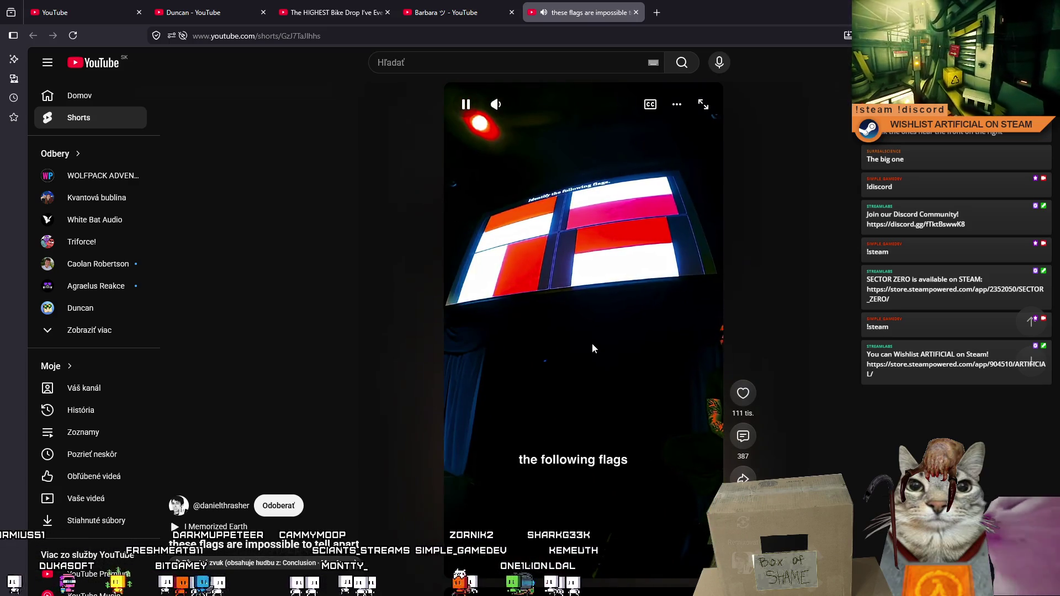
scroll(592, 344, down, 1)
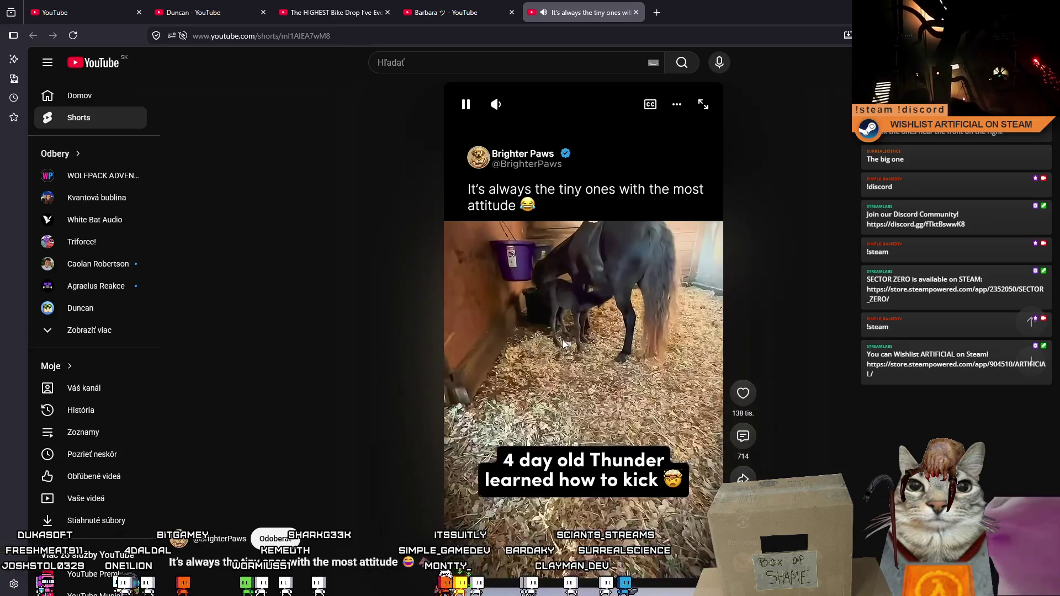
Advance three more Shorts to the Wolf Strength #shorts #military #history clip.
scroll(564, 341, down, 1)
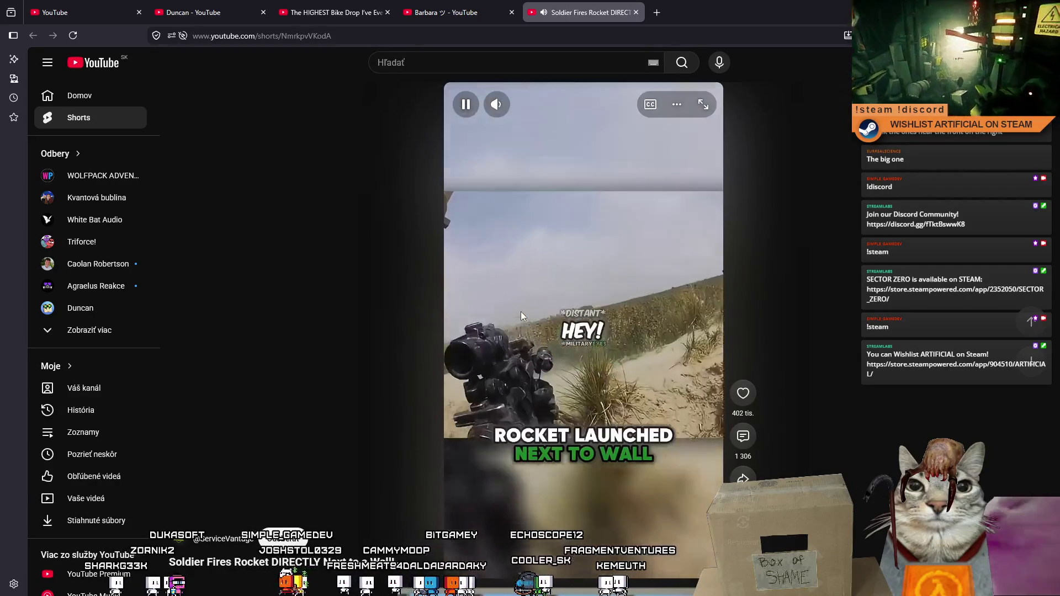
scroll(508, 309, down, 1)
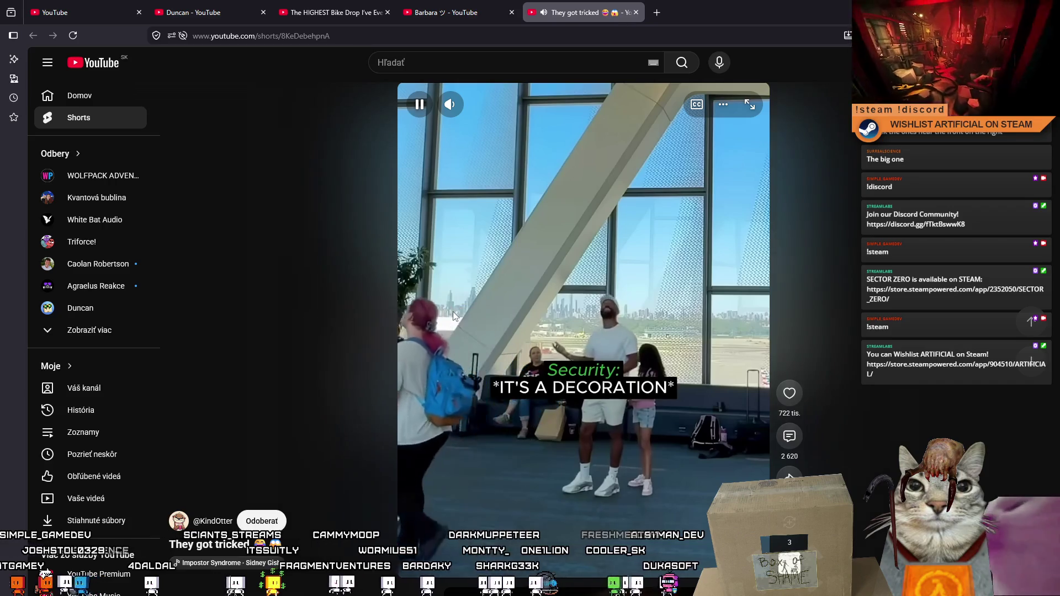
scroll(632, 369, down, 1)
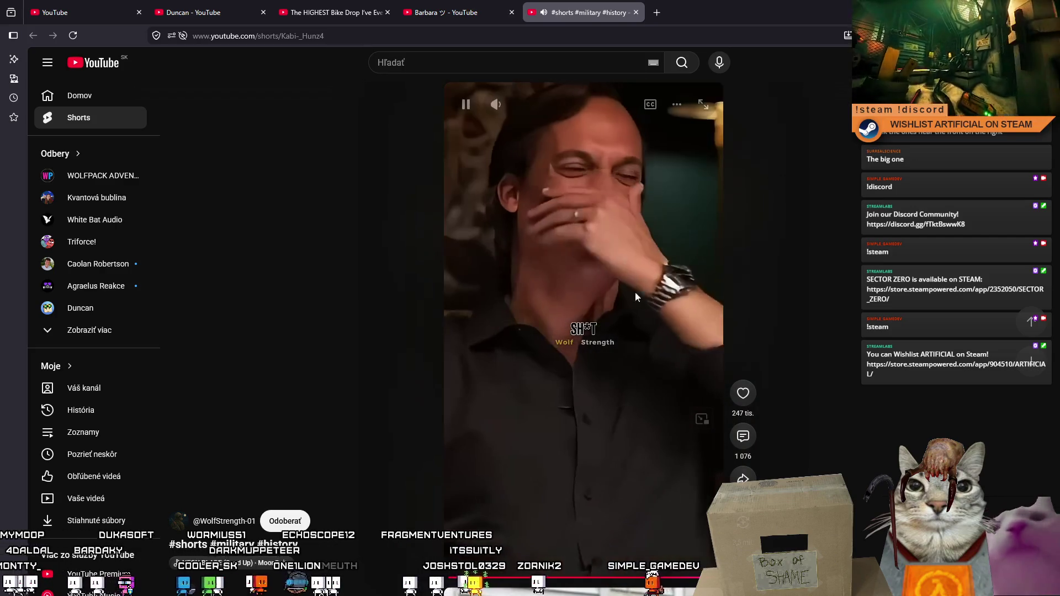
Return to the home feed, browse down past the camping equipment row, and open Remote Alaska Plane Crash.
click(120, 68)
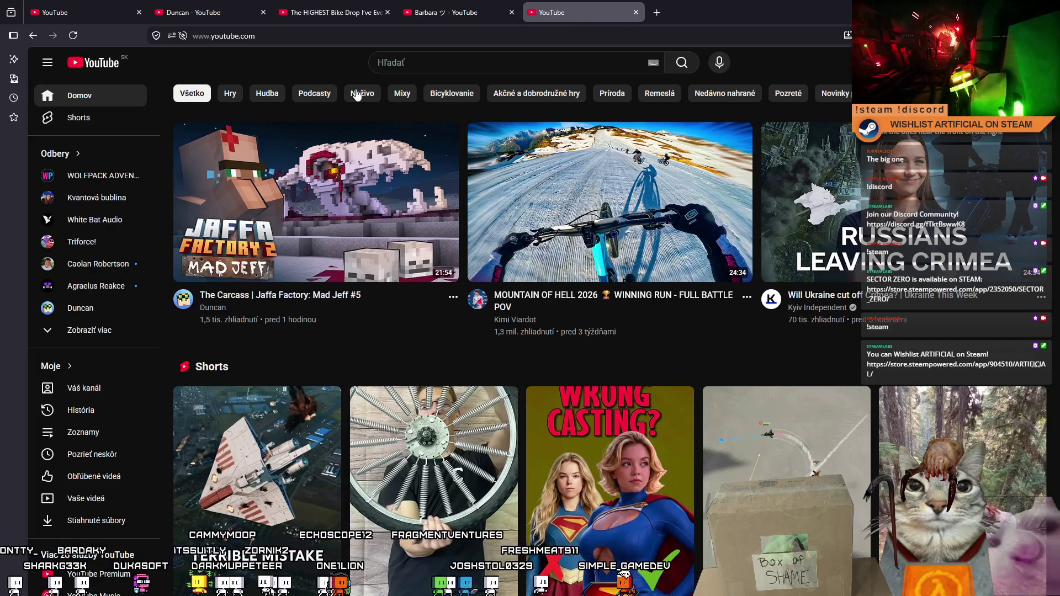
mouse_move(875, 173)
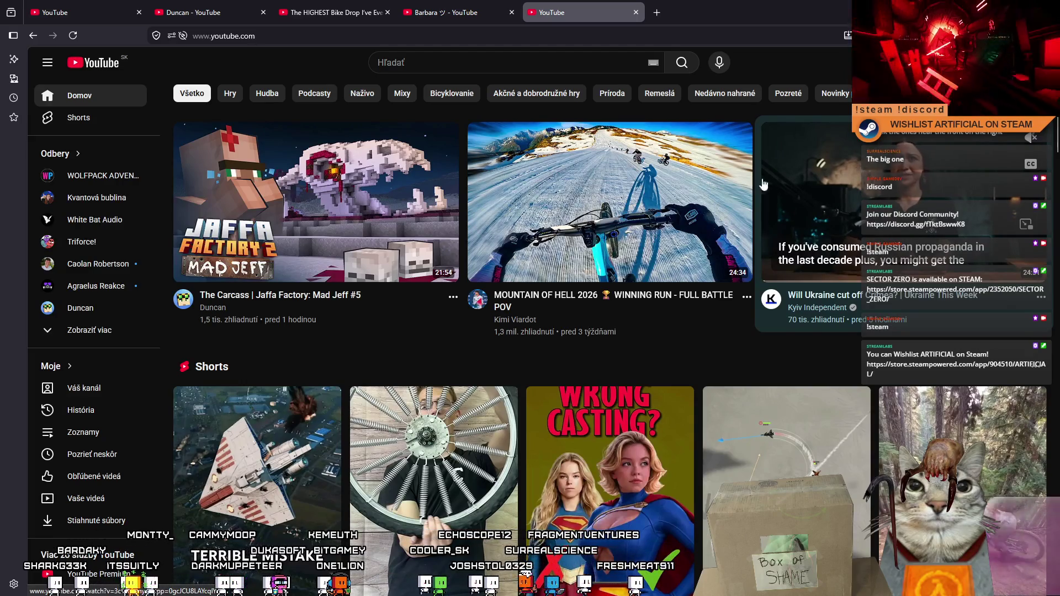
mouse_move(231, 237)
scroll(231, 236, down, 1)
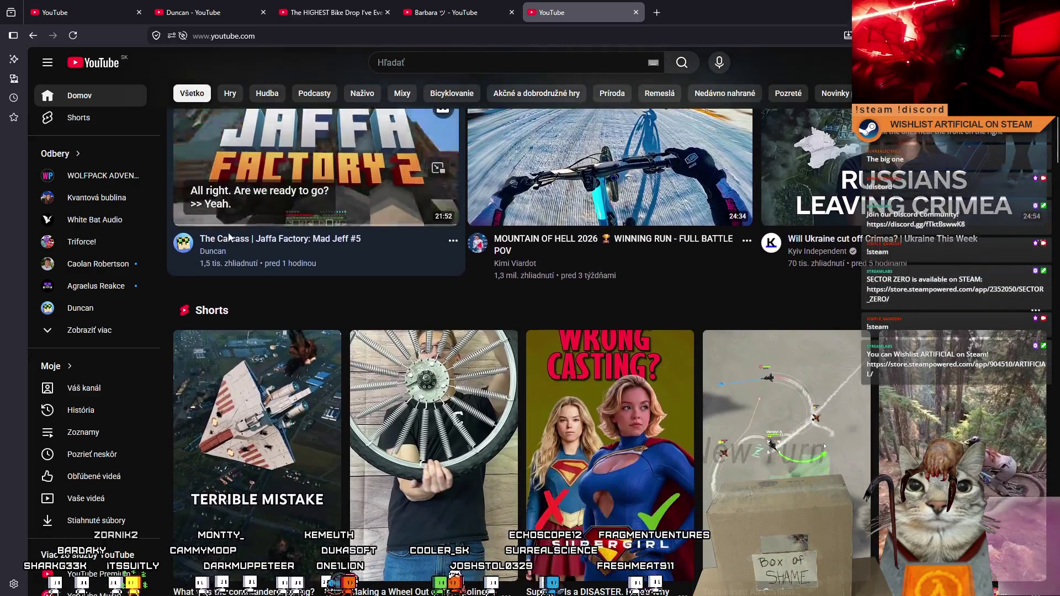
scroll(387, 243, down, 7)
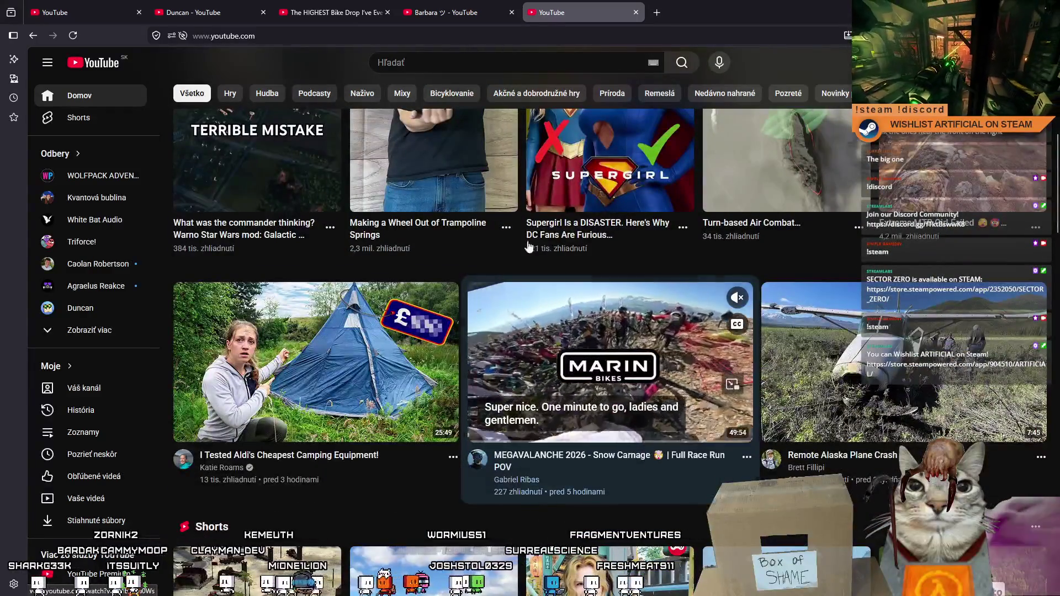
scroll(547, 320, down, 3)
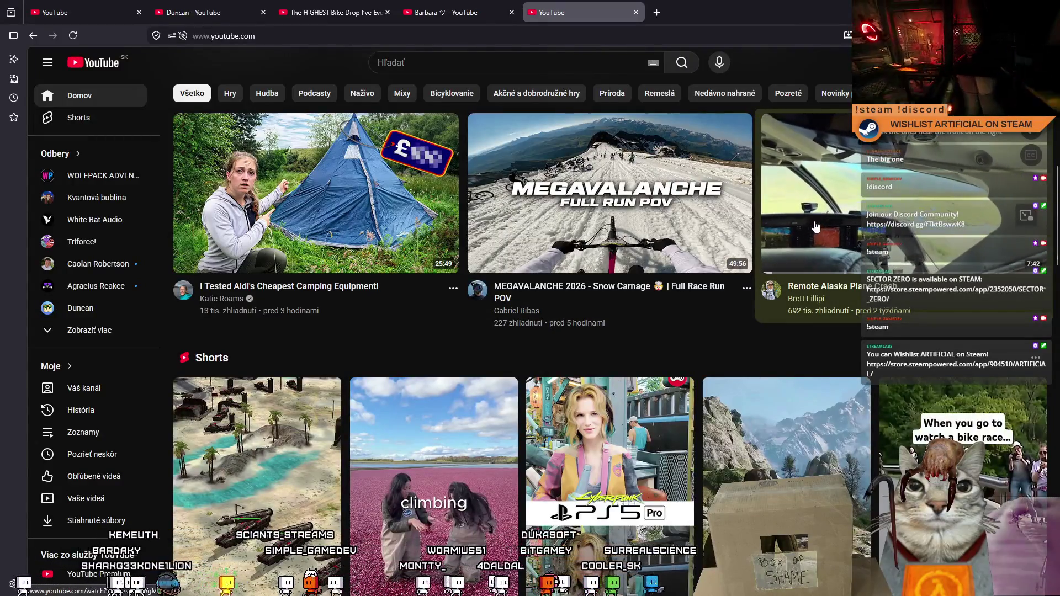
click(737, 6)
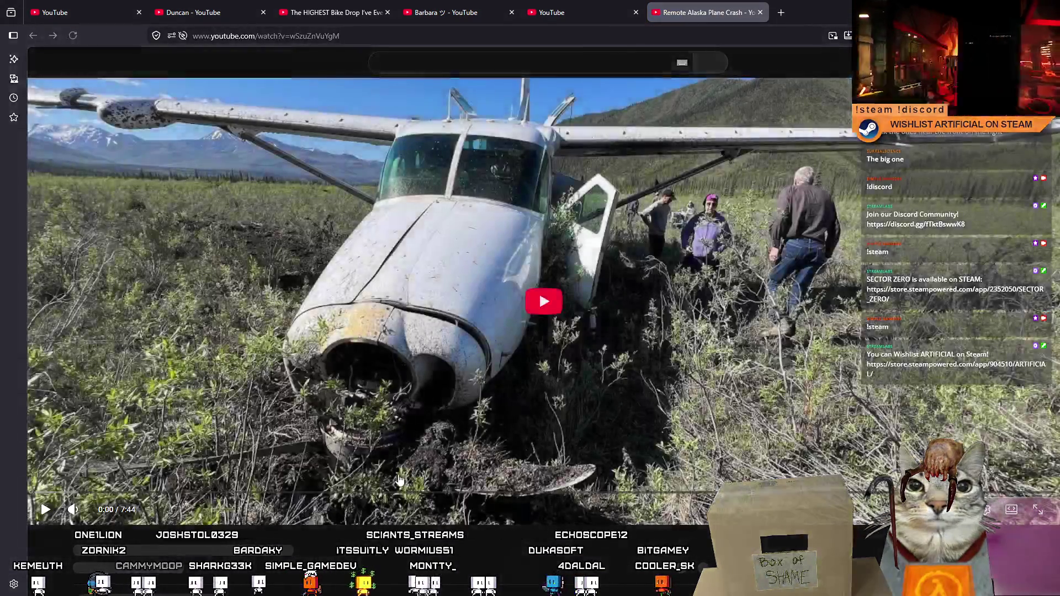
Start the 7:44 Remote Alaska Plane Crash video playing in the sixth tab.
click(524, 313)
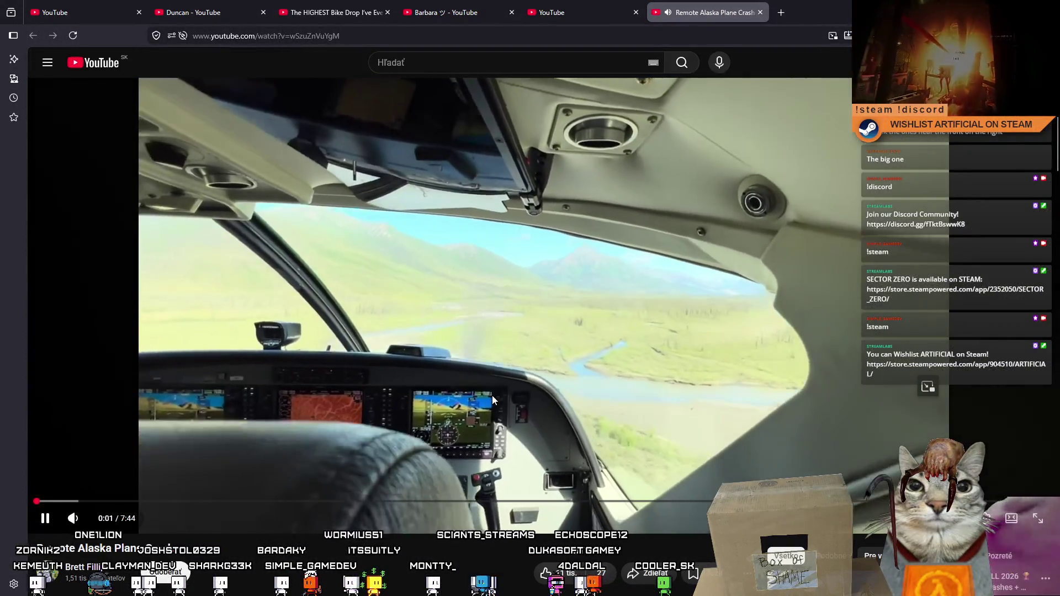
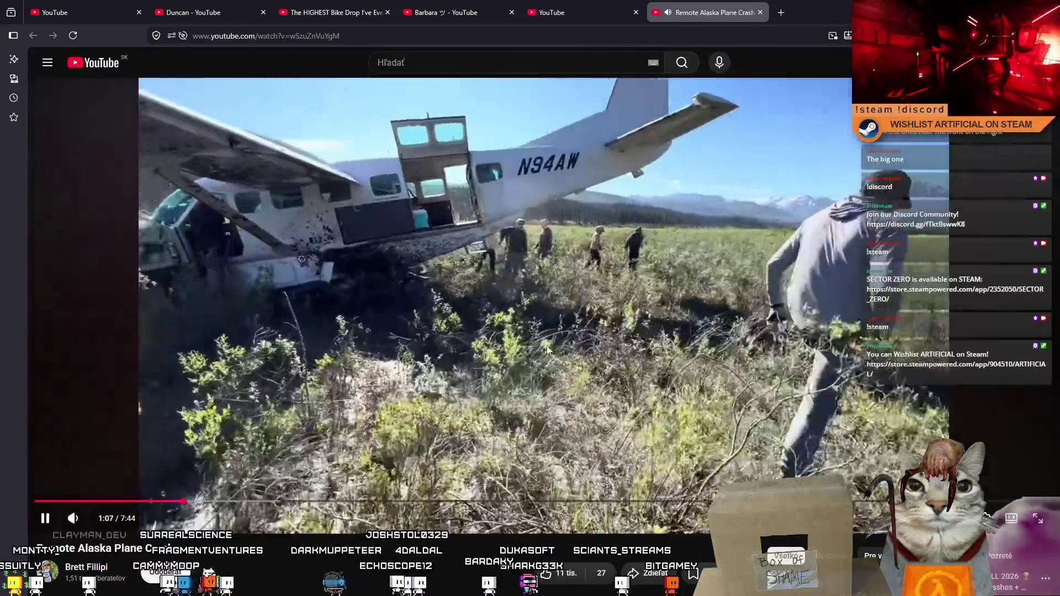
Seek the Alaska plane crash video forward to the crashed-plane footage, around 3:28 of 7:44.
key(Right)
key(Right)
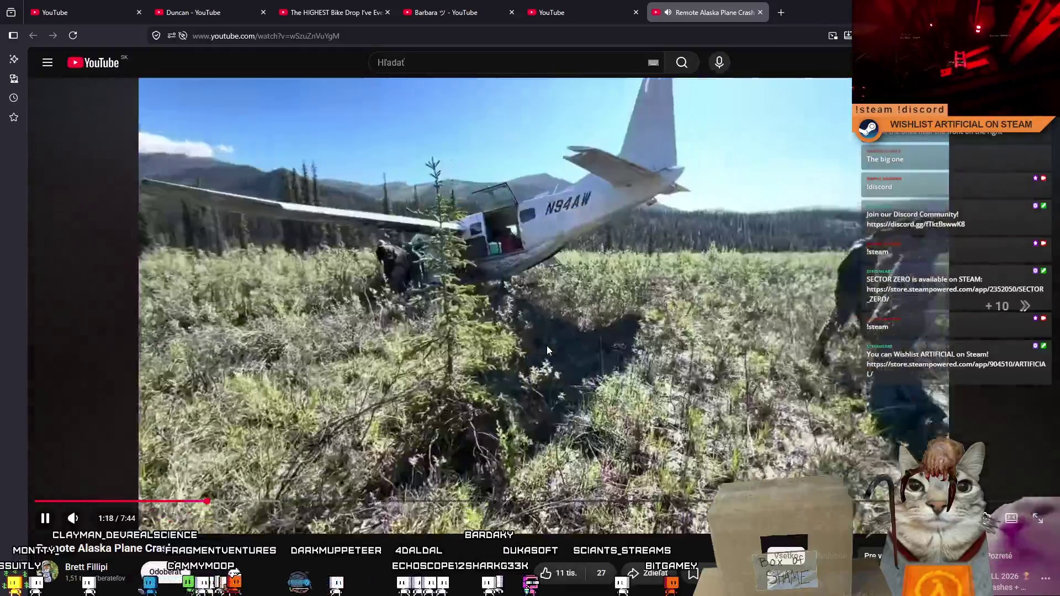
key(Right)
key(Right)
key(Right)
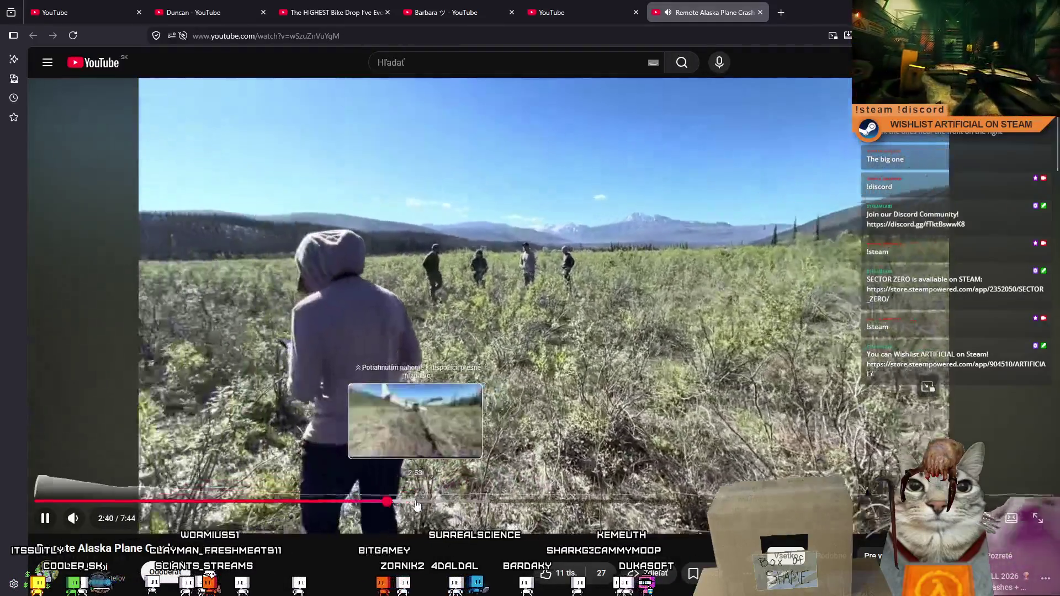
click(417, 502)
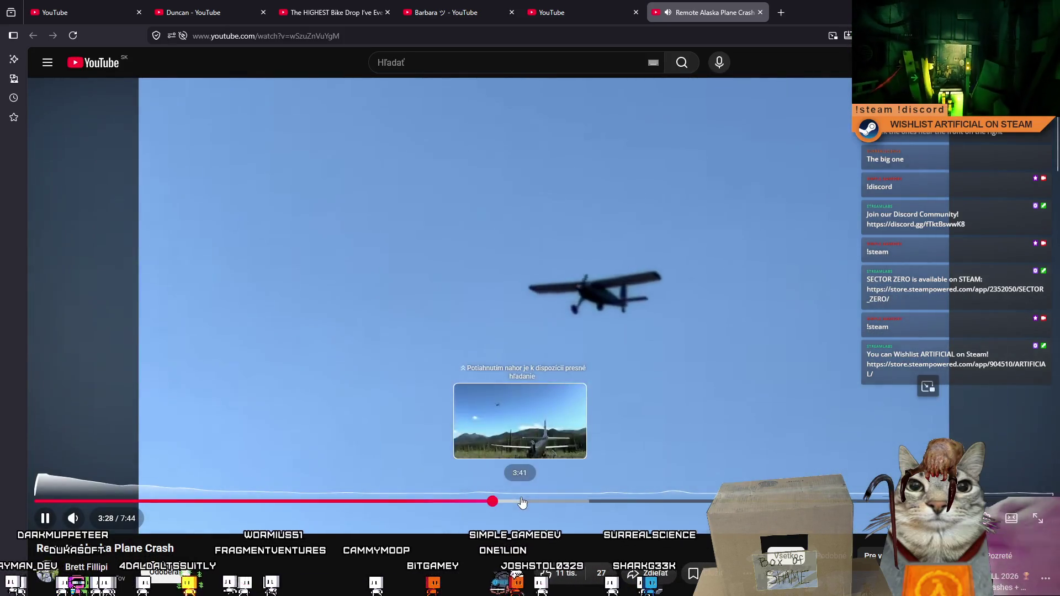
Jump through the riverbank, helicopter and crash footage to about 5:40.
click(574, 501)
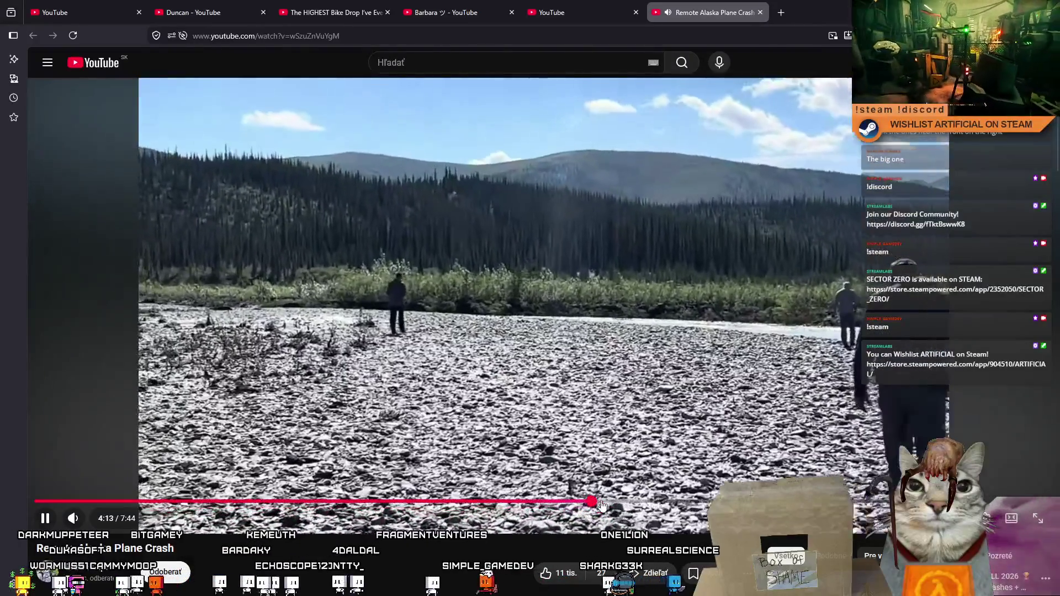
click(634, 504)
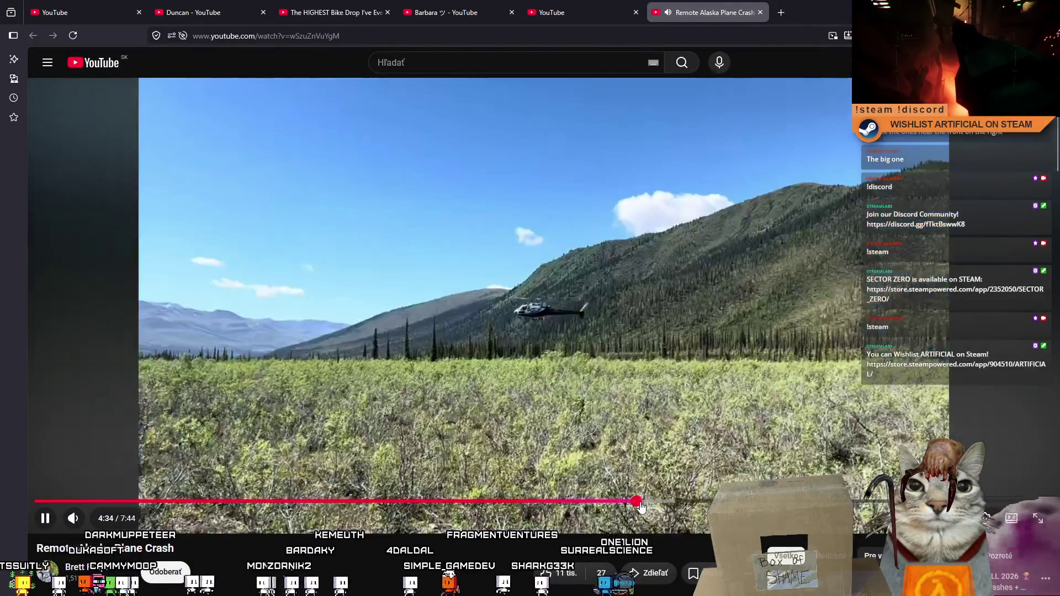
click(665, 502)
click(709, 502)
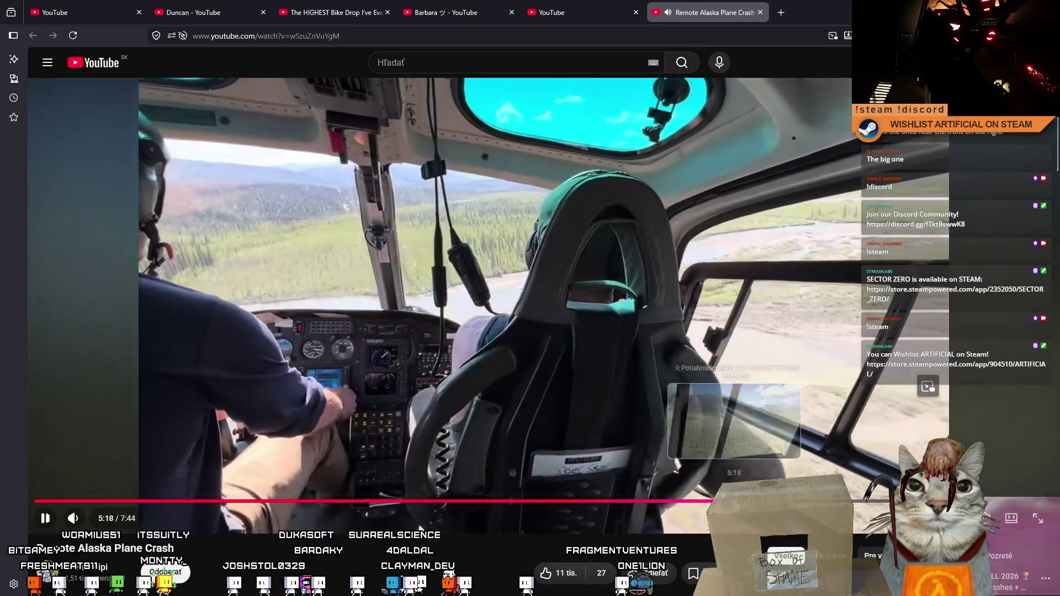
click(781, 501)
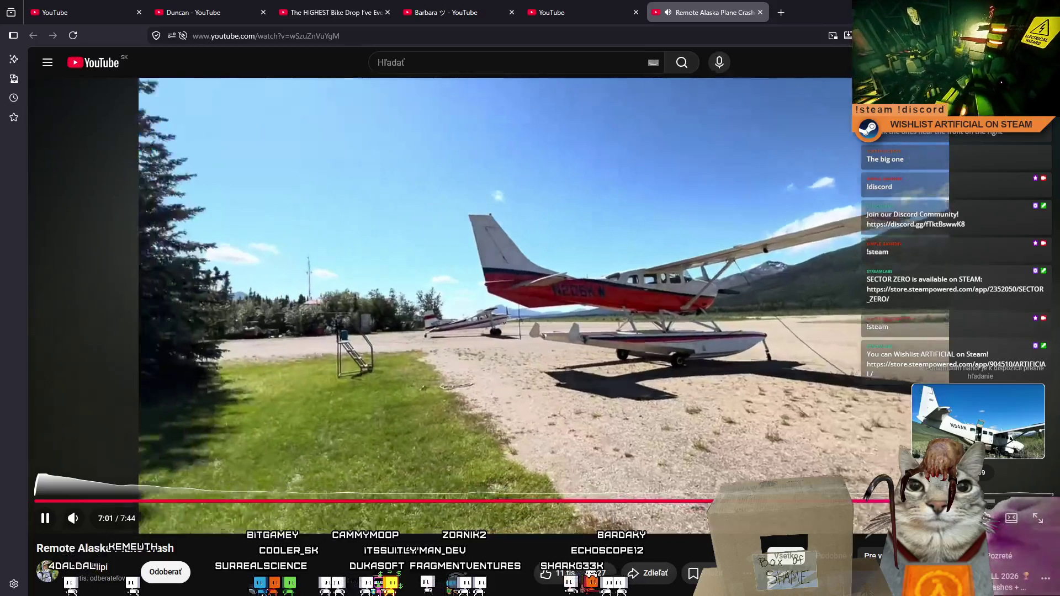
Move to the 7:30 group photo, play on, and pause on the closing thank-you message.
click(986, 501)
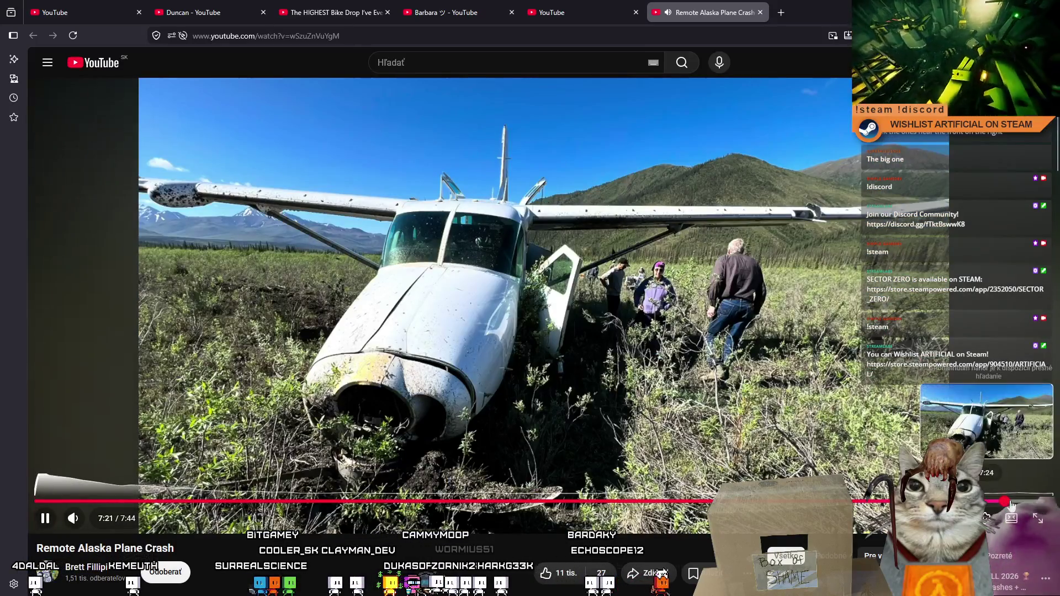
click(1029, 503)
click(1033, 503)
click(1026, 503)
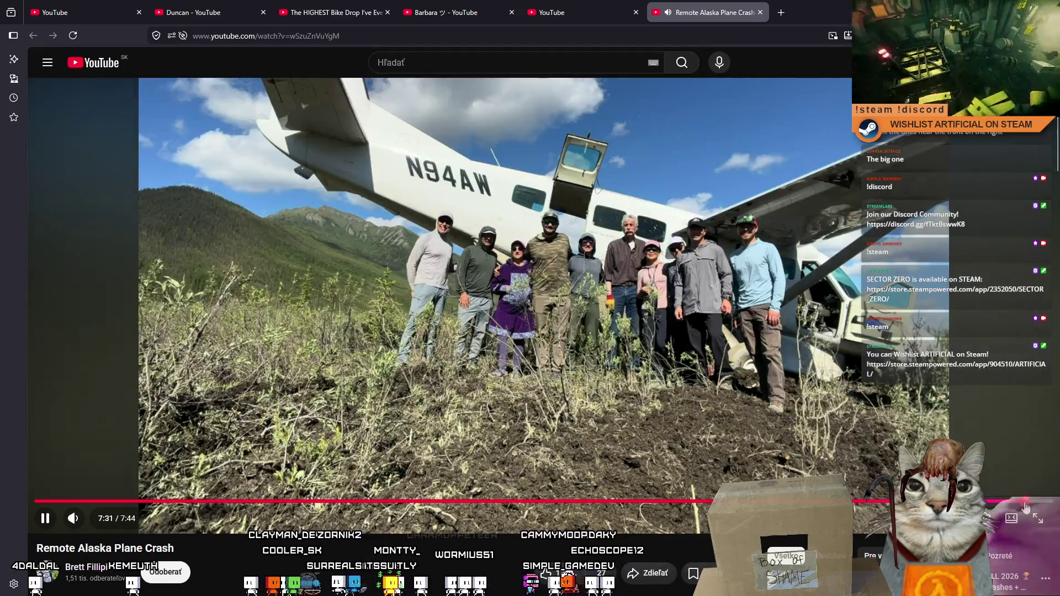
click(1025, 503)
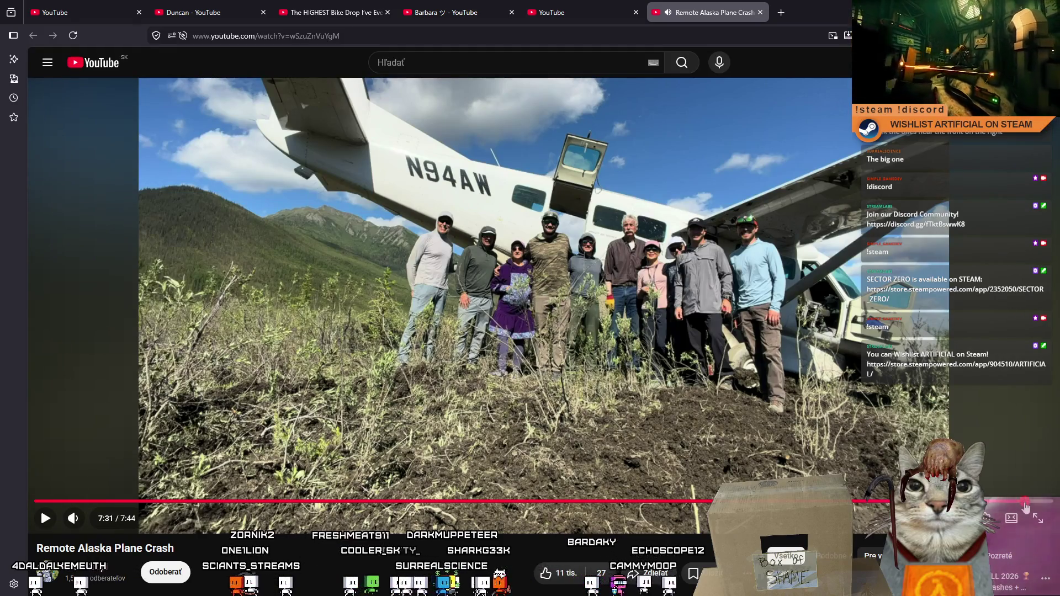
key(space)
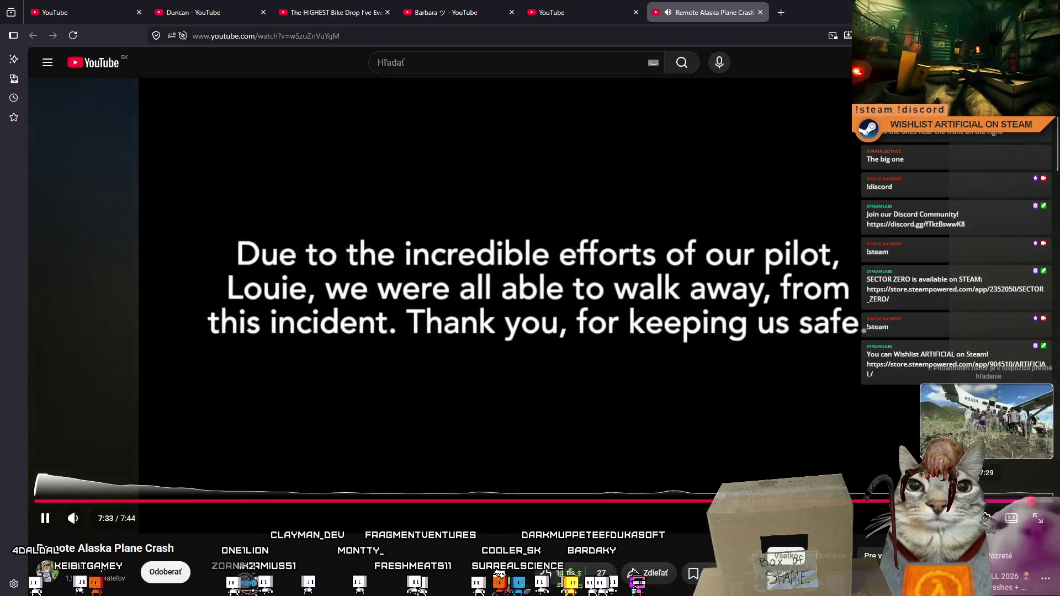
click(662, 366)
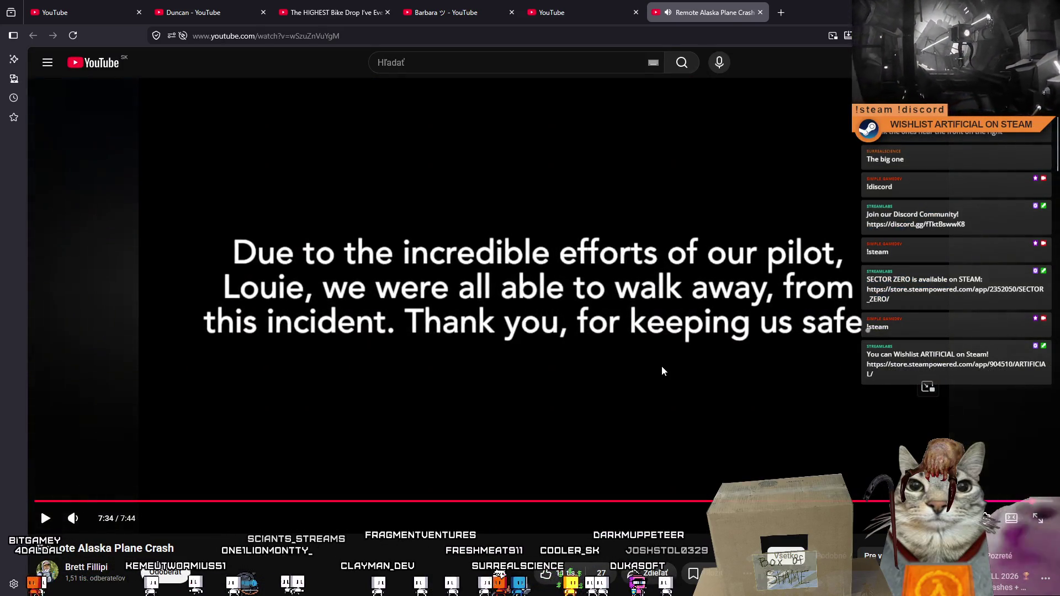
Let the video play out, then expand its full description about the flight from Fairbanks.
click(662, 367)
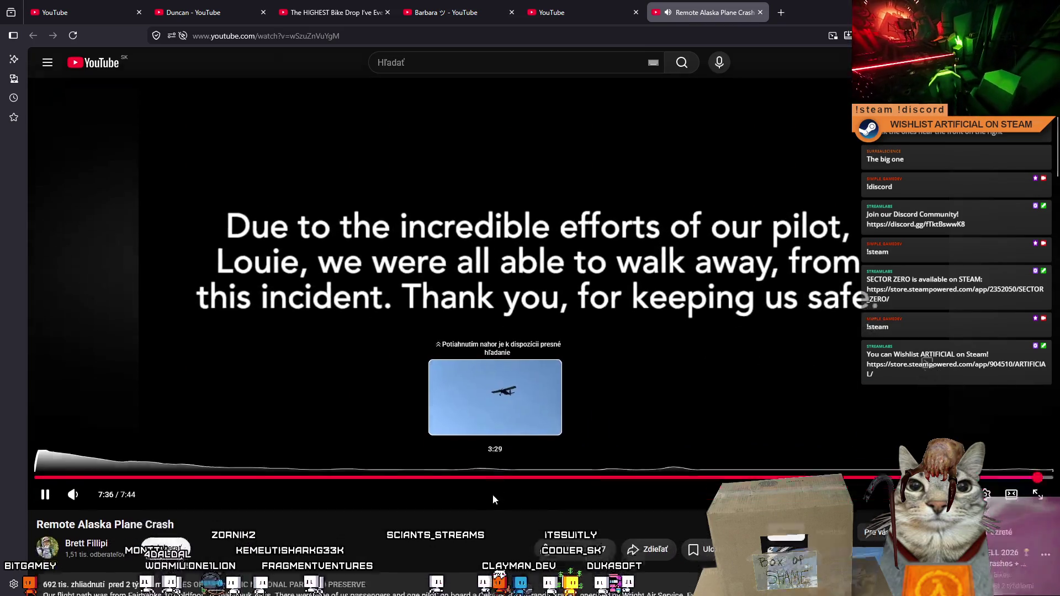
scroll(299, 496, down, 2)
scroll(299, 496, down, 3)
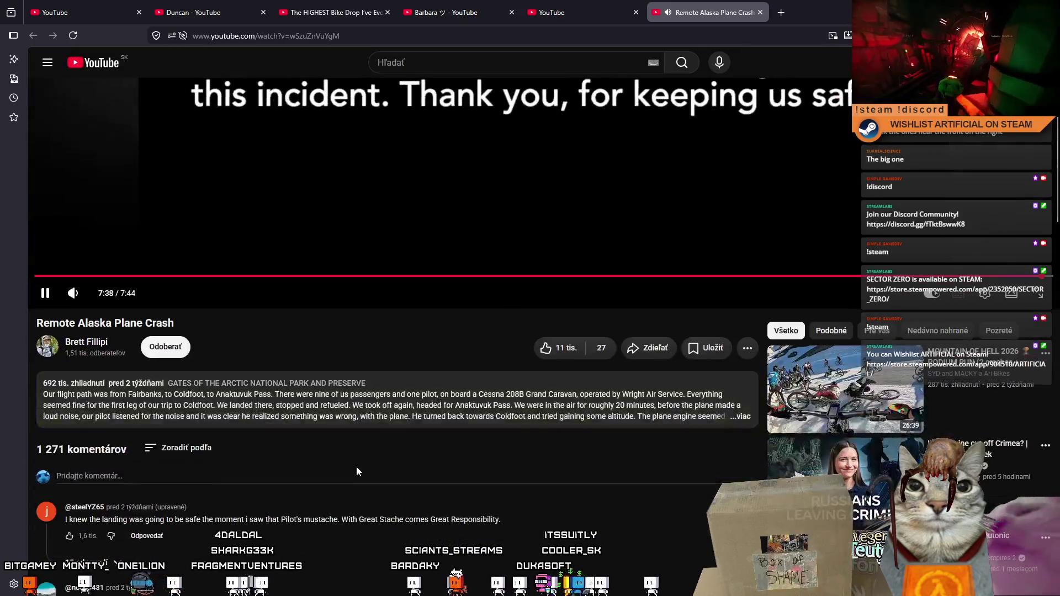
click(329, 419)
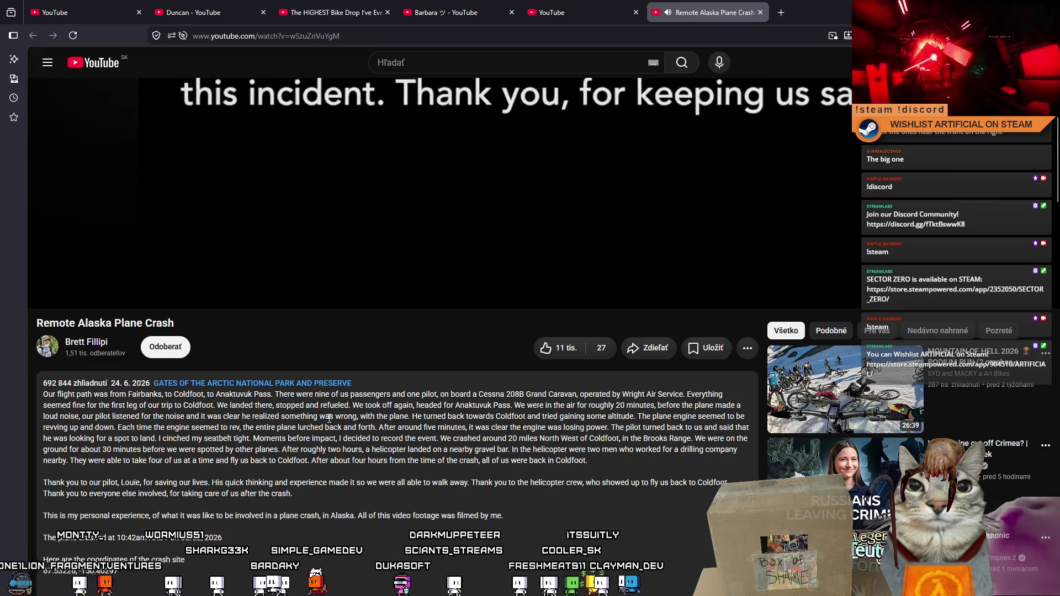